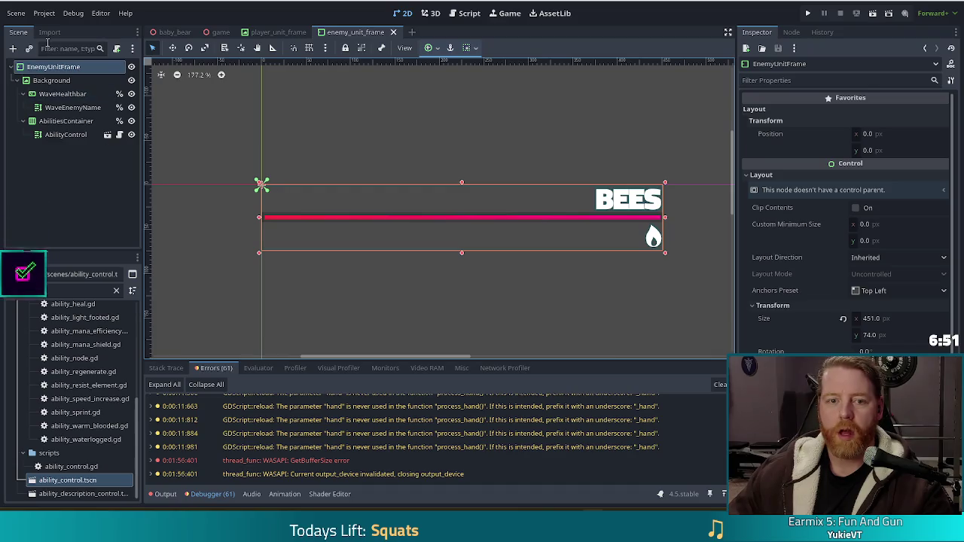
Step: Attach a new GDScript, res://scenes/scripts/enemy_unit_frame.gd inheriting MarginContainer, to the EnemyUnitFrame node
right_click(63, 69)
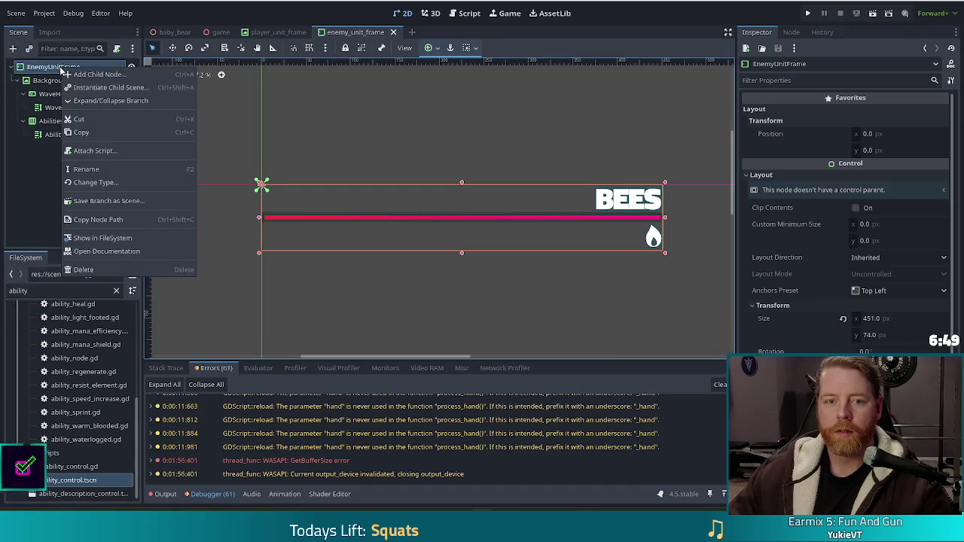
left_click(115, 150)
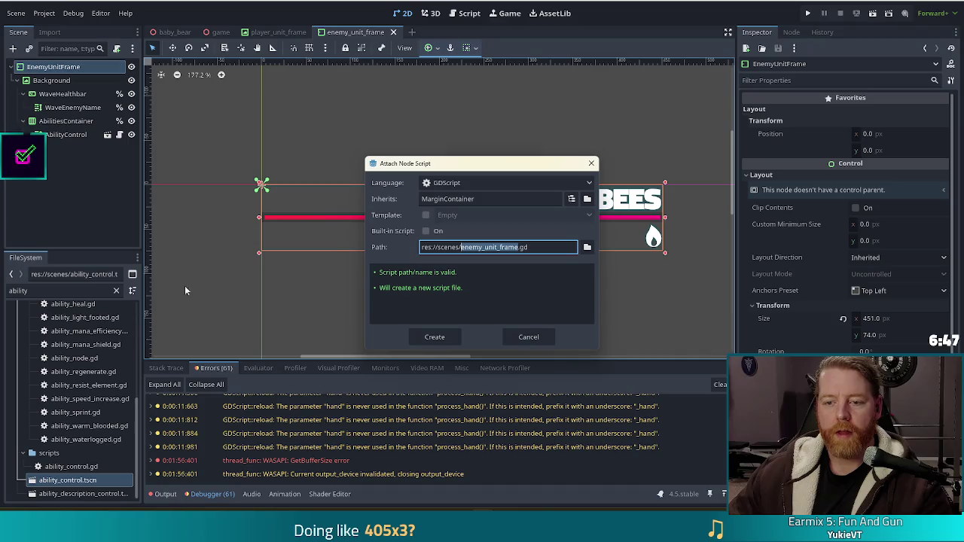
left_click(587, 246)
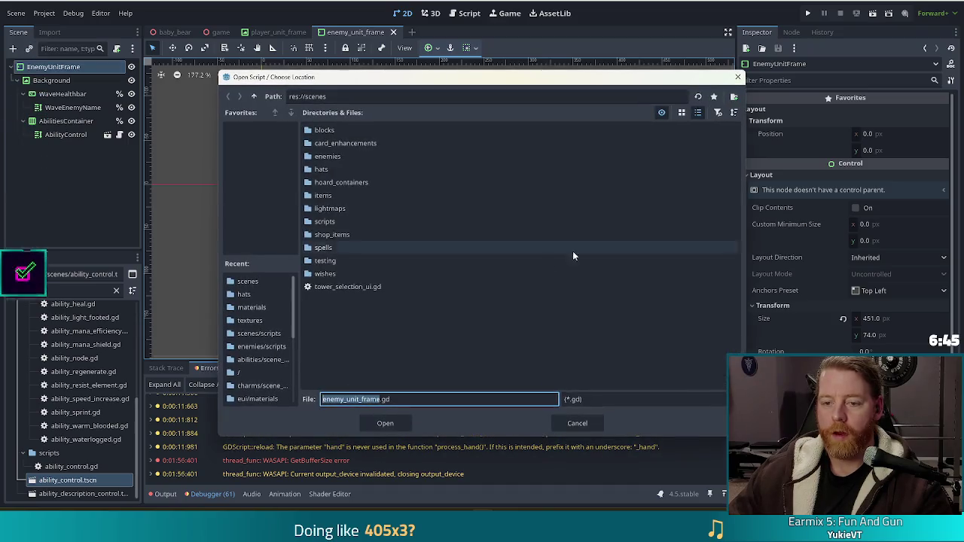
double_click(330, 226)
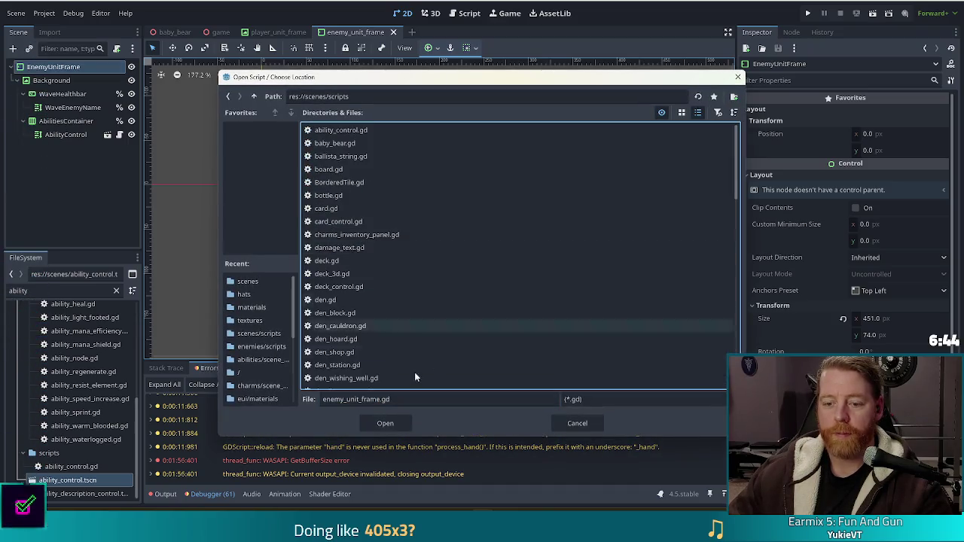
left_click(385, 422)
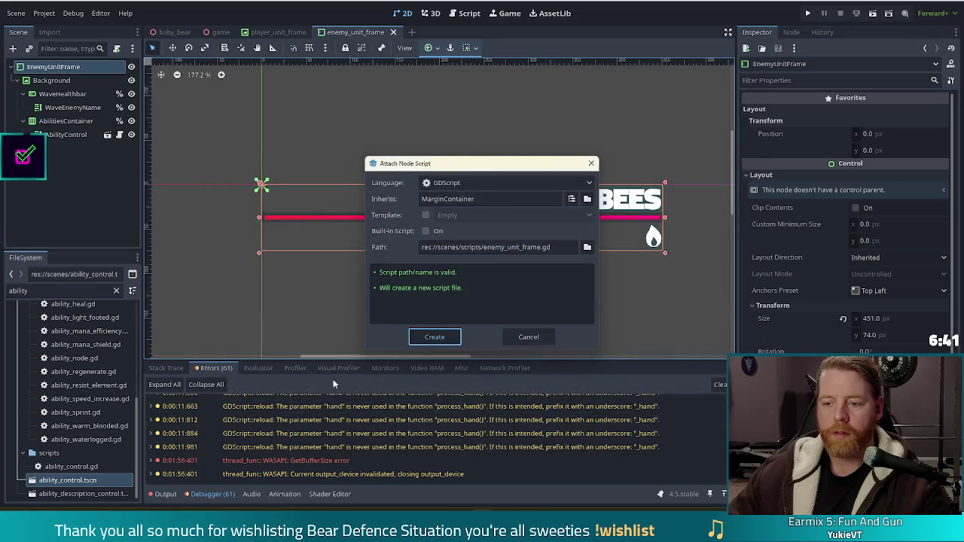
left_click(434, 339)
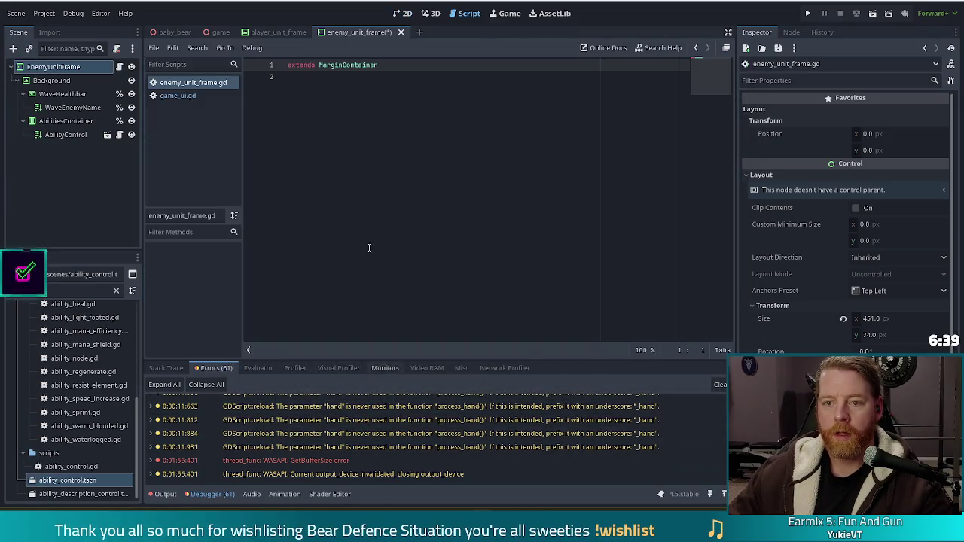
Step: Add a blank line under extends MarginContainer, save enemy_unit_frame.gd, and bring up game_ui.gd
left_click(421, 189)
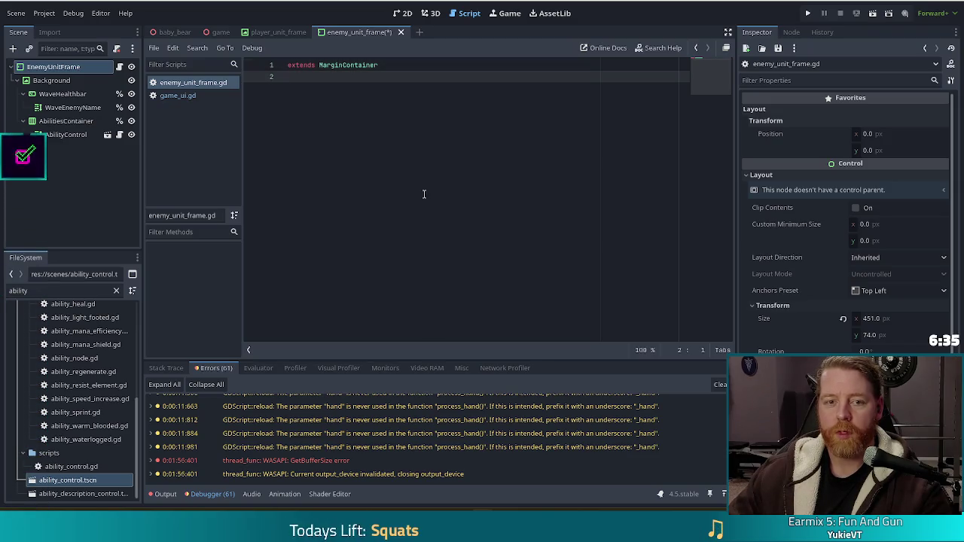
key("Return")
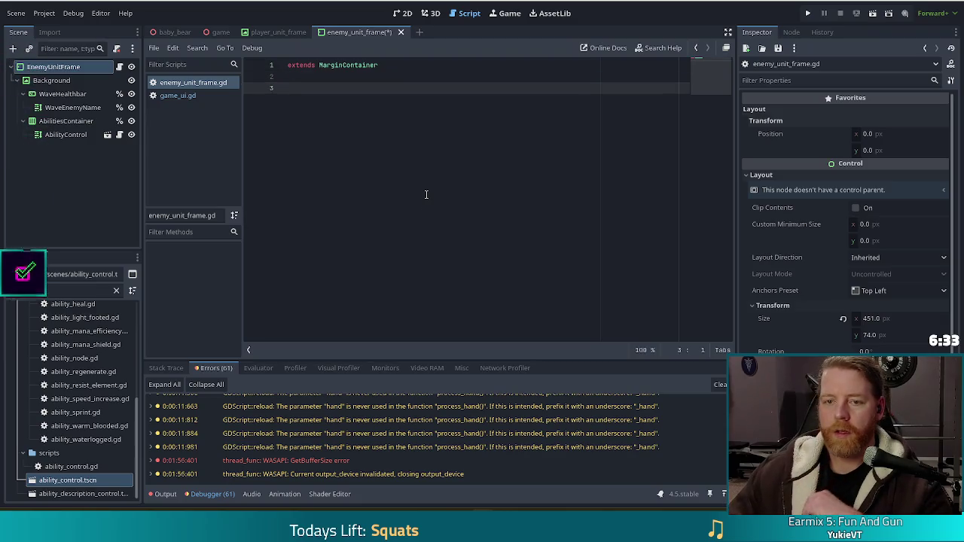
key("ctrl+s")
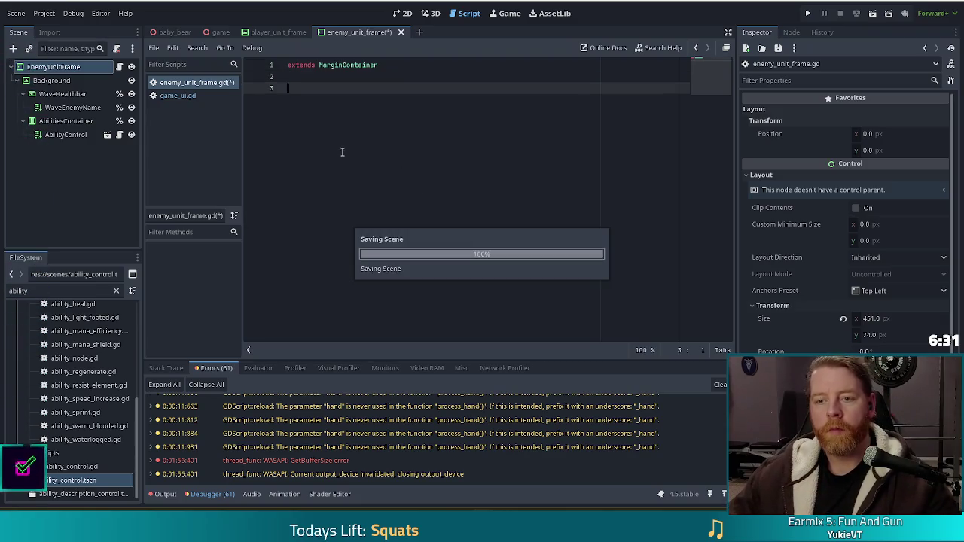
left_click(181, 96)
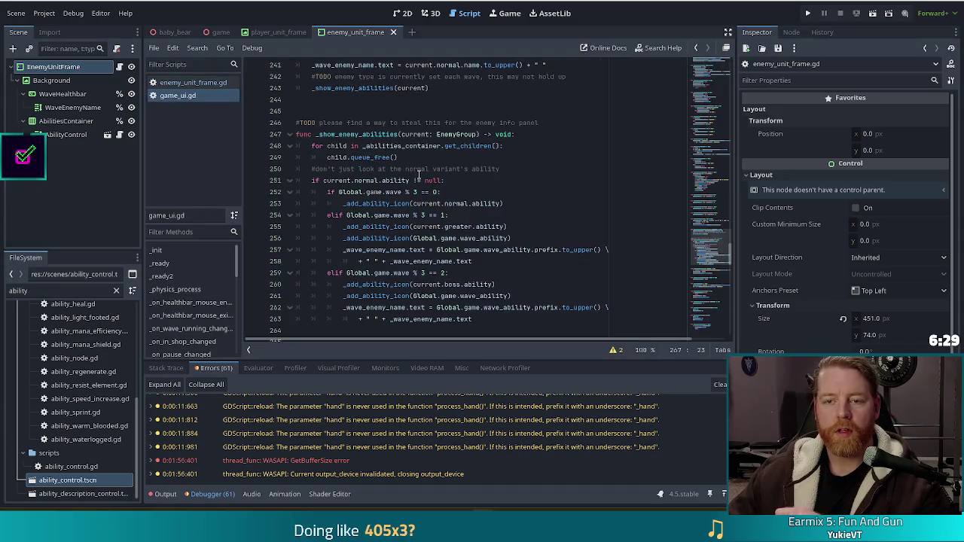
Step: Select the _wave_healthbar and _wave_enemy_name declarations in game_ui.gd, shift them down and back, and save
left_click_drag(711, 249, 711, 60)
left_click(431, 180)
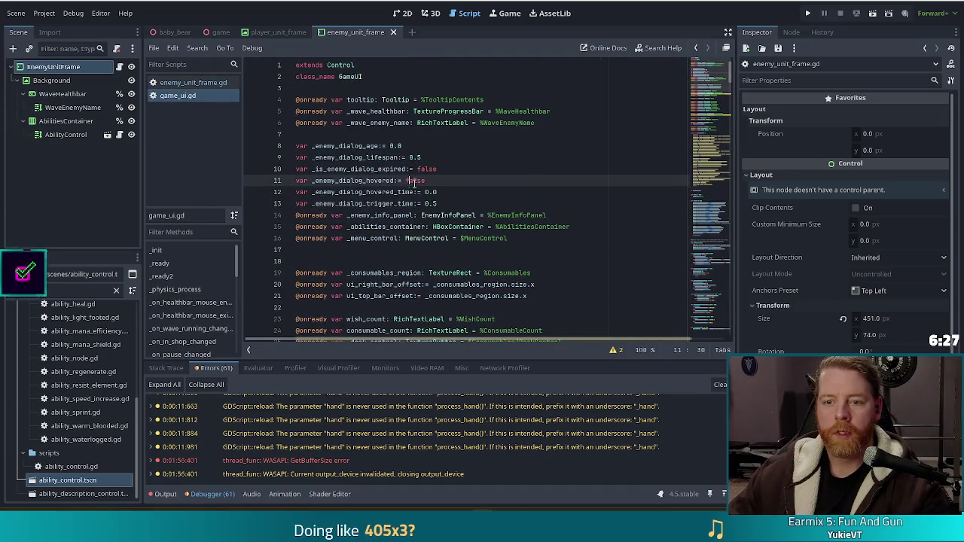
left_click(547, 111)
left_click(546, 122)
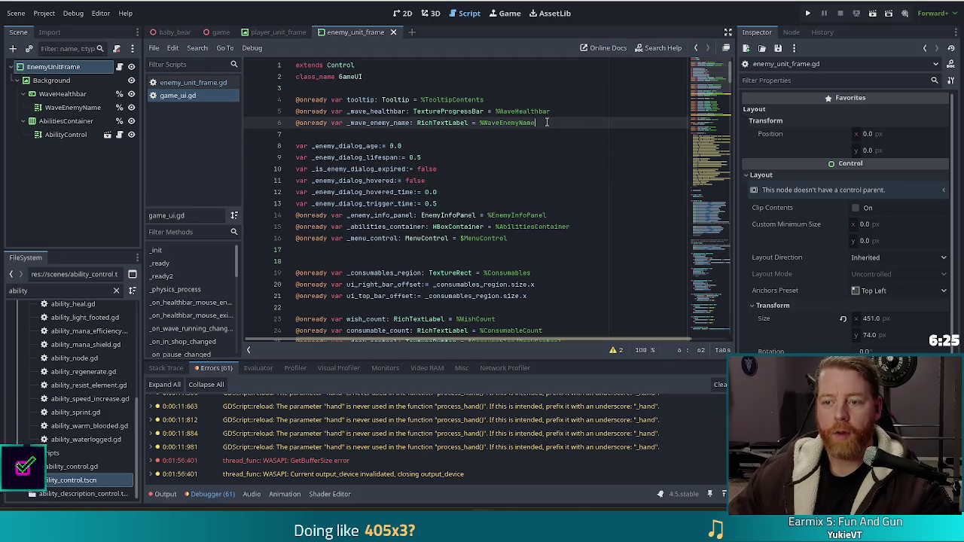
left_click_drag(546, 122, 572, 102)
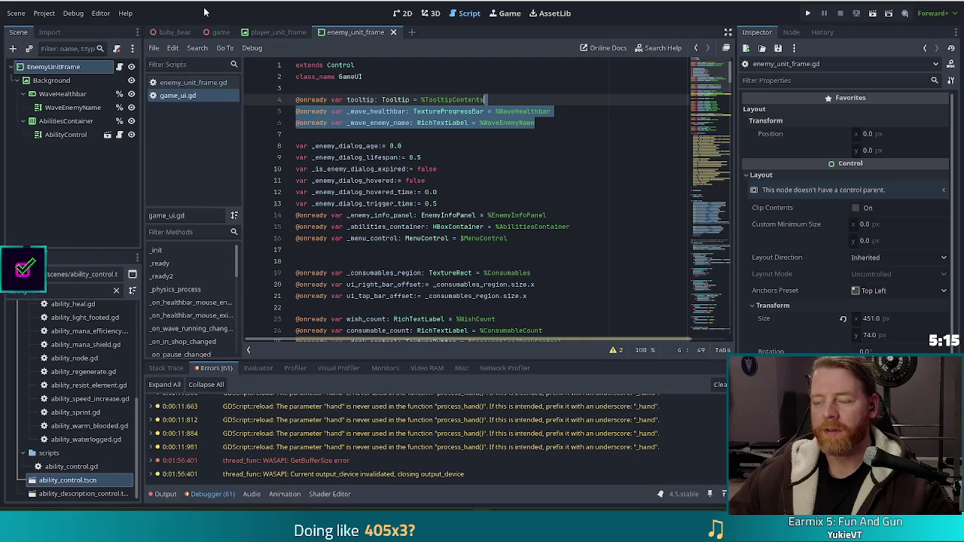
key("alt+Down")
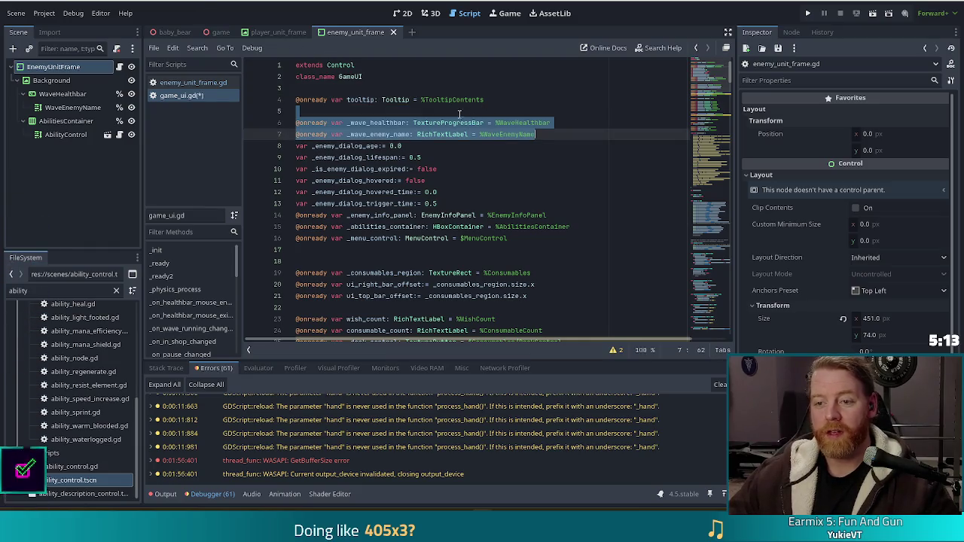
key("alt+Up")
key("ctrl+s")
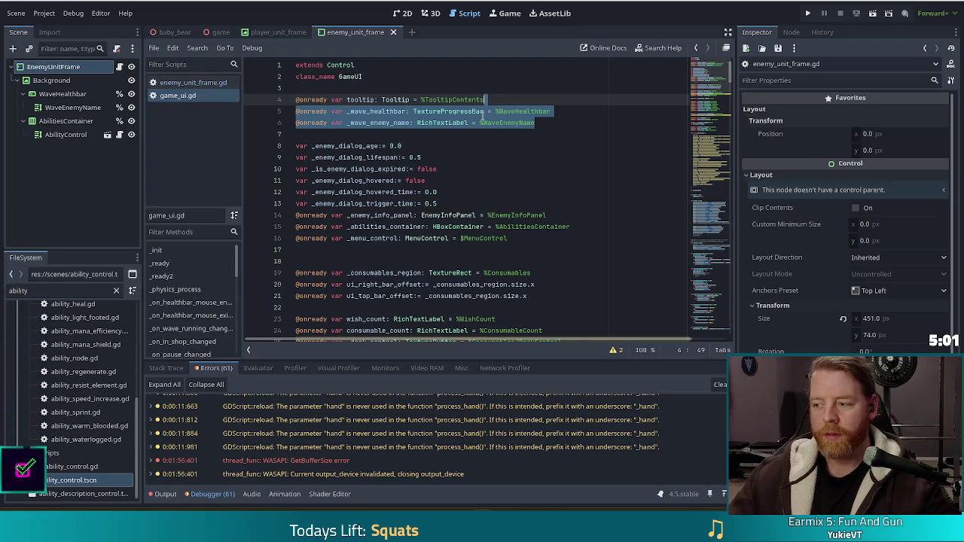
mouse_move(484, 112)
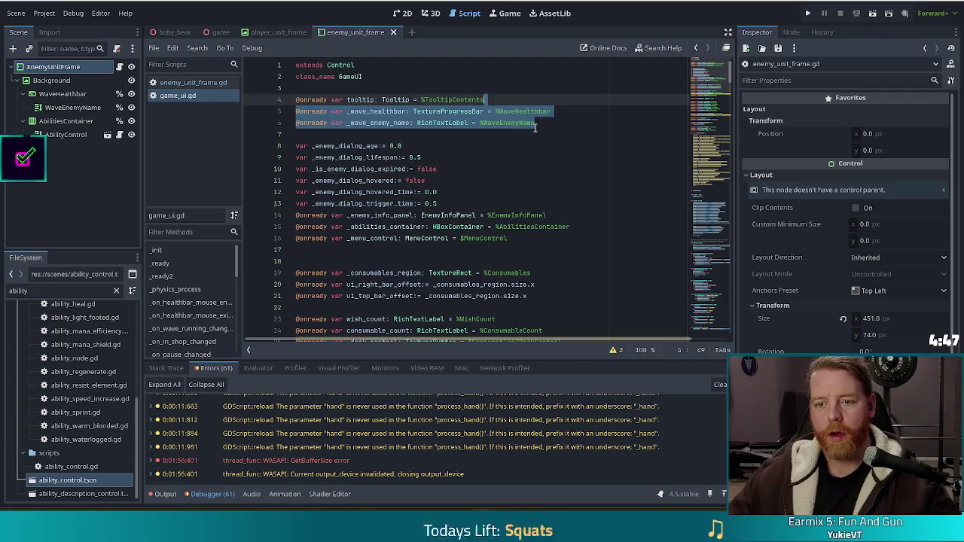
key("ctrl+x")
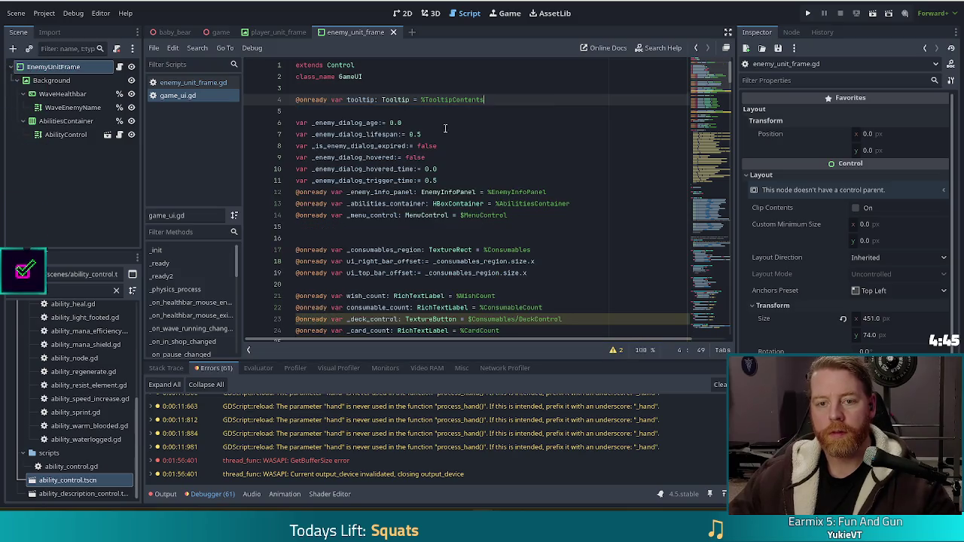
left_click(193, 82)
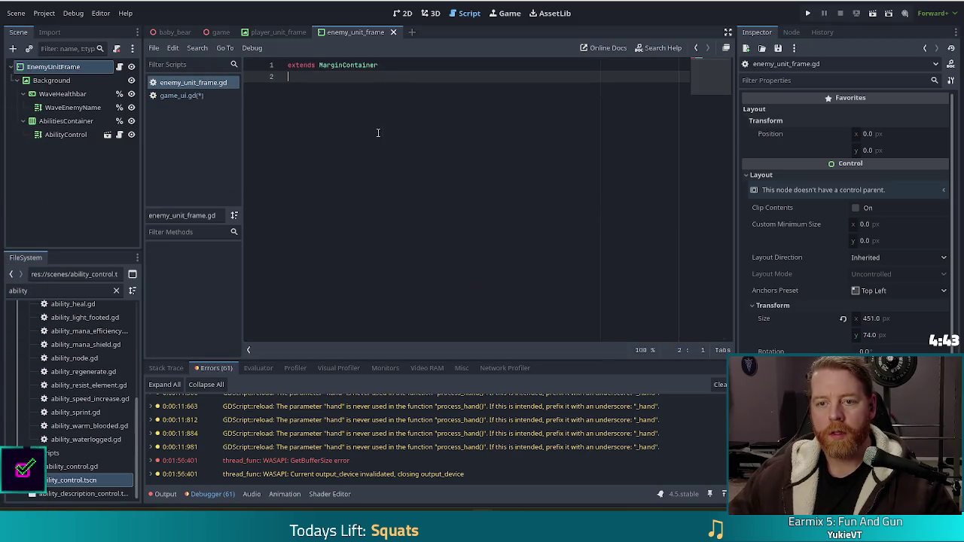
Step: Paste the _wave_healthbar and _wave_enemy_name lines below extends MarginContainer and begin a func line
key("Return")
key("ctrl+v")
left_click(375, 87)
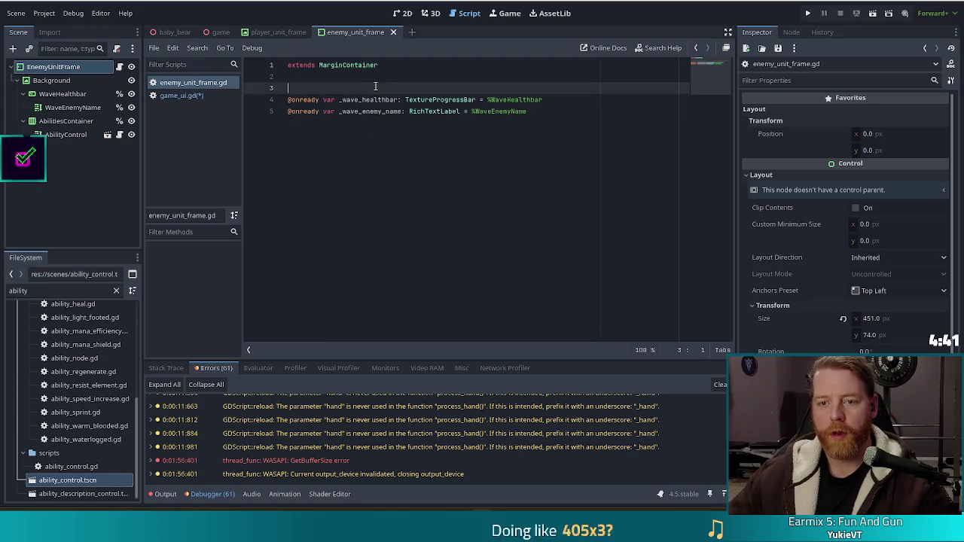
key("BackSpace")
left_click_drag(288, 88, 527, 101)
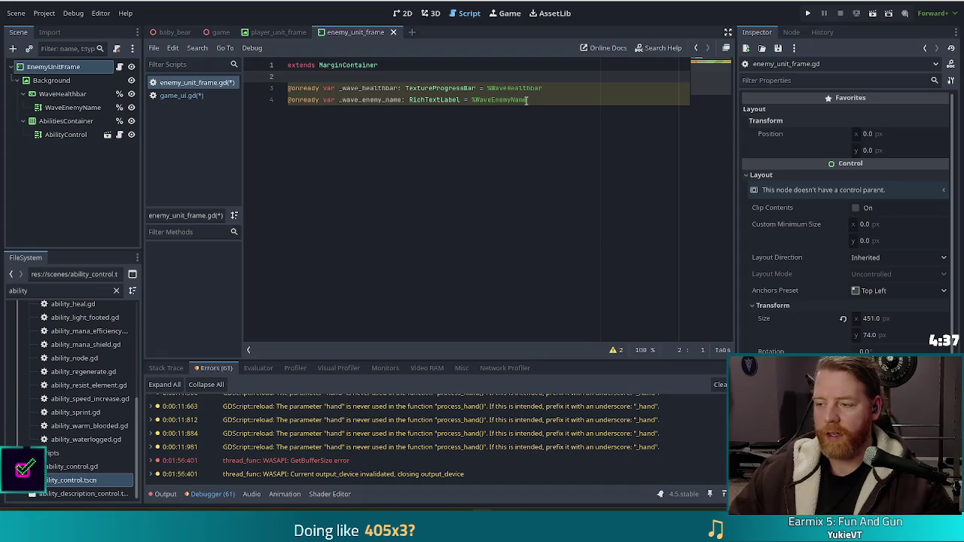
key("Return")
key("Return")
key("Return")
type("func ")
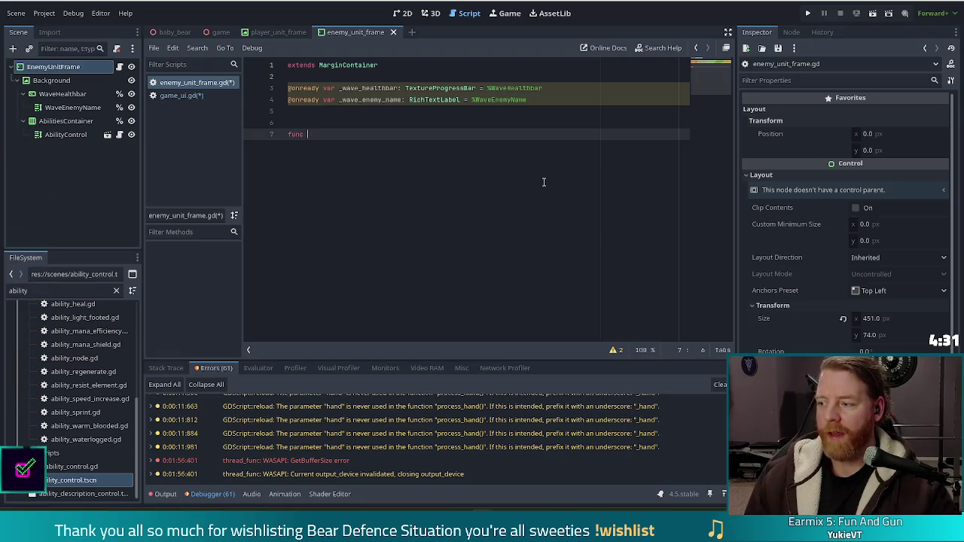
type("_c")
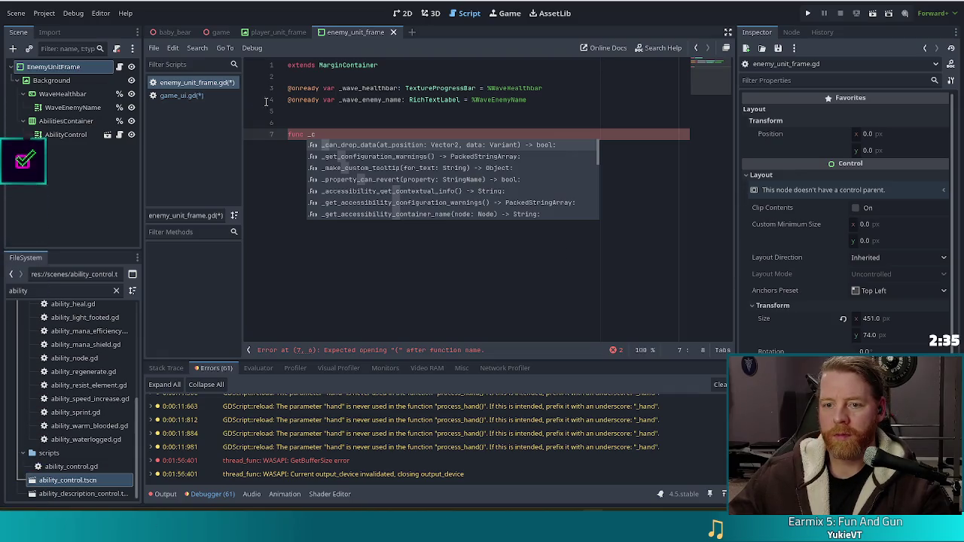
Step: Complete a _ready() -> void function whose body is pass, and save enemy_unit_frame.gd
key("Escape")
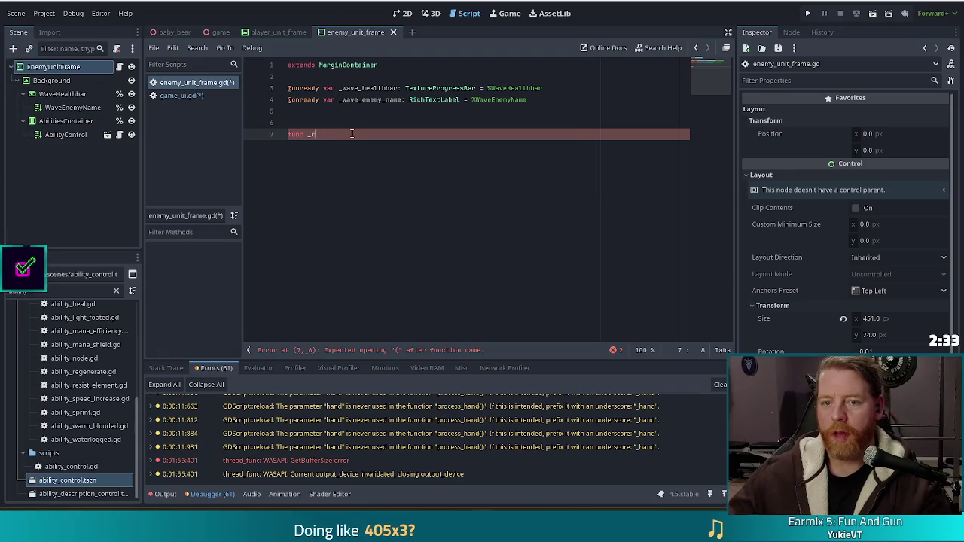
key("BackSpace")
type("d")
key("Return")
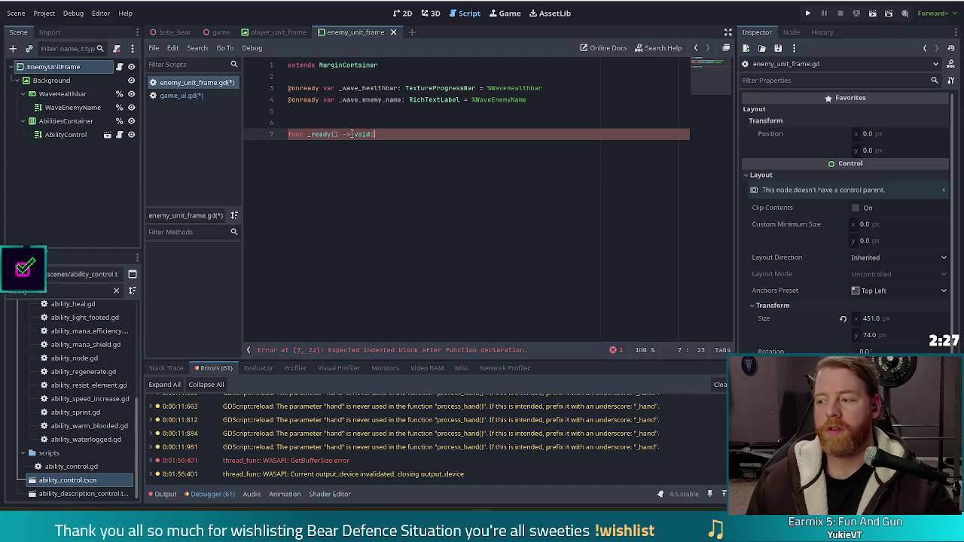
key("Return")
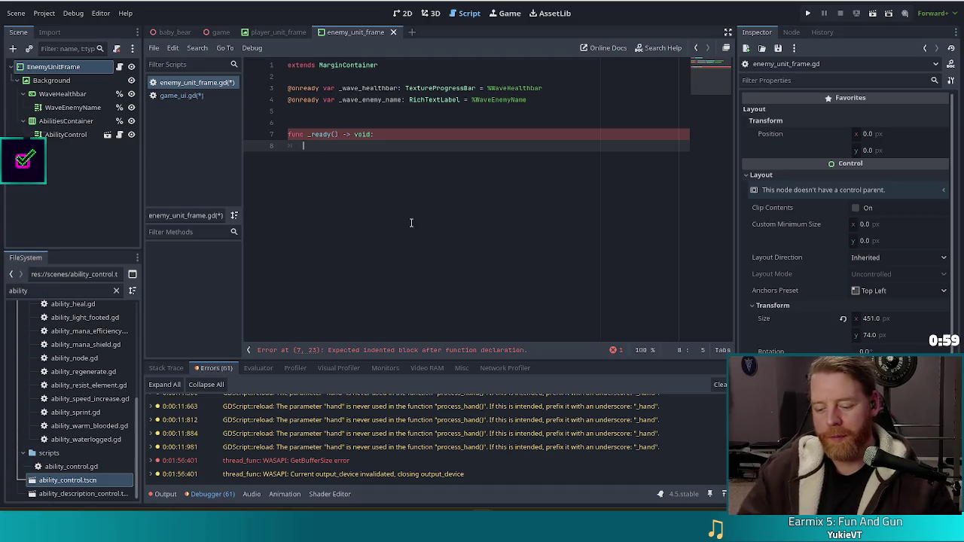
type("pass")
key("ctrl+s")
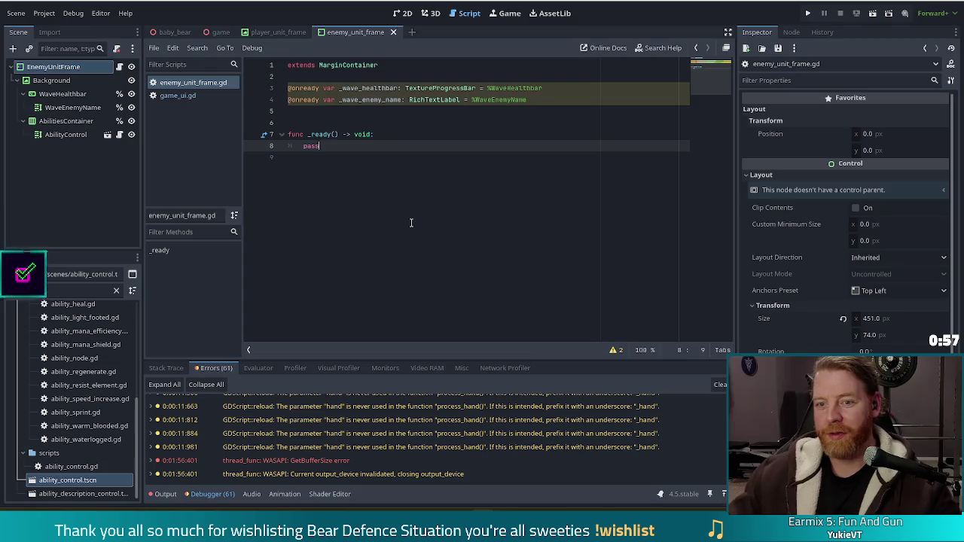
left_click(184, 96)
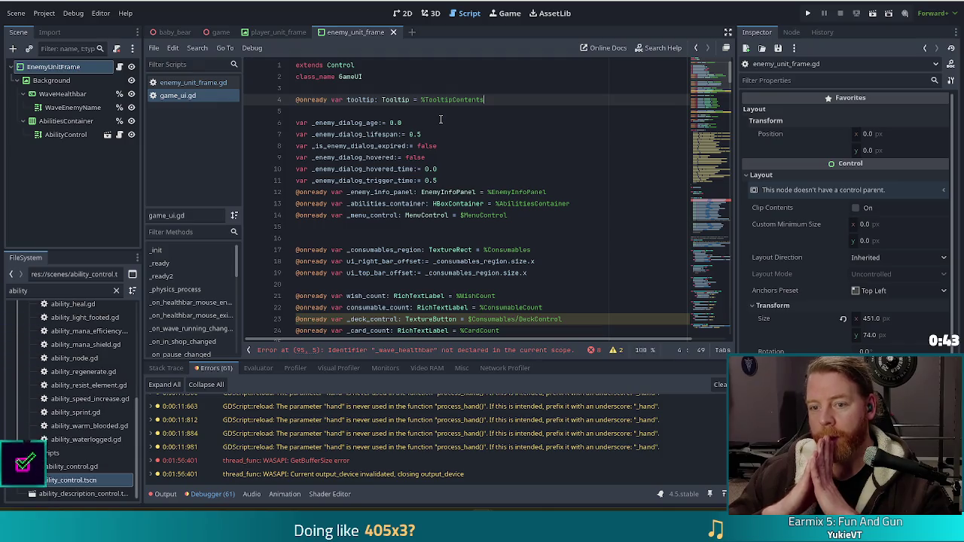
left_click(319, 135)
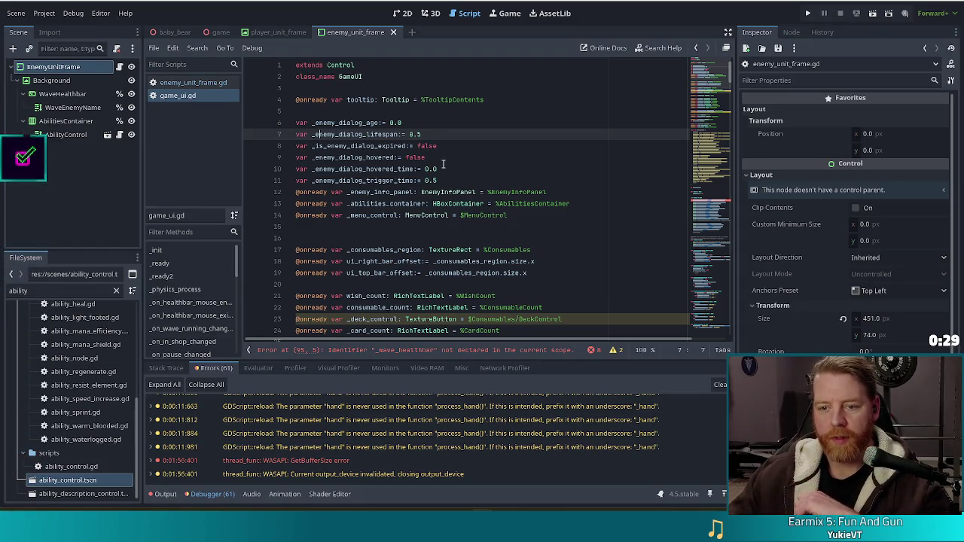
left_click(419, 192)
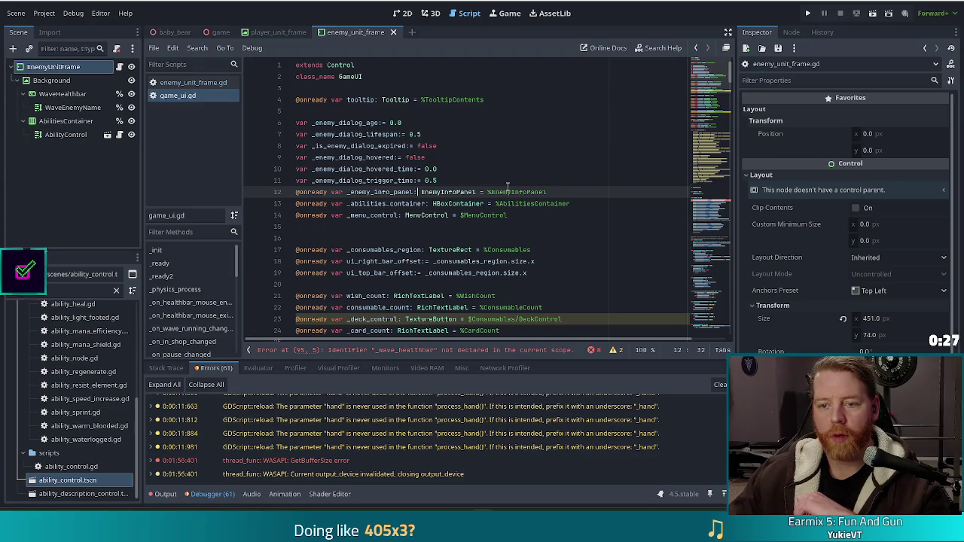
left_click(561, 192)
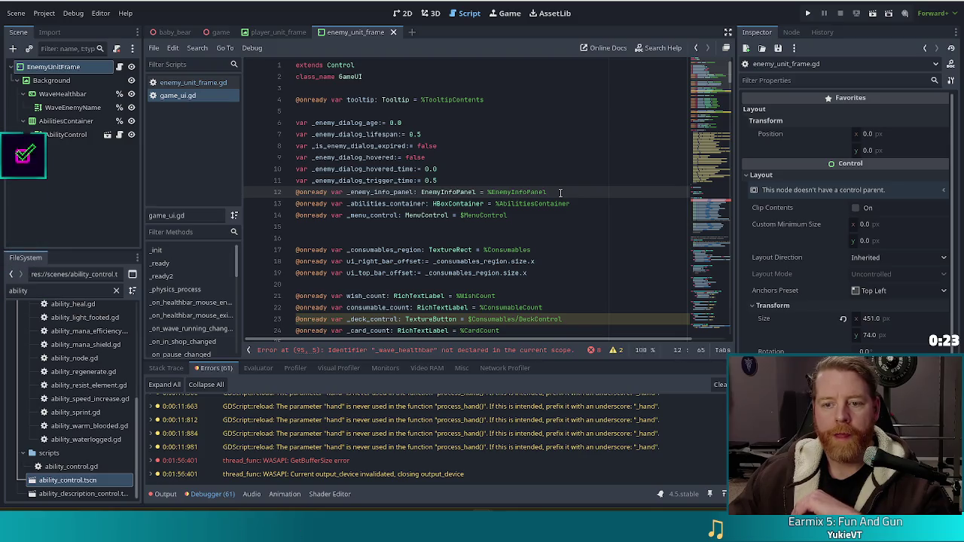
Step: Filter the game scene's nodes by 'ene' and cut EnemyInfoPanel out of the game scene
left_click(218, 33)
left_click(66, 48)
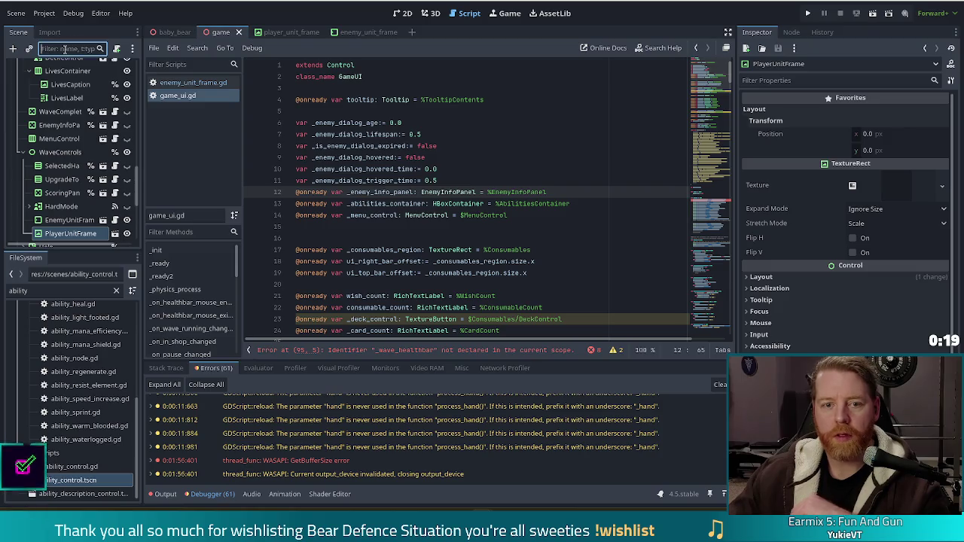
type("ene")
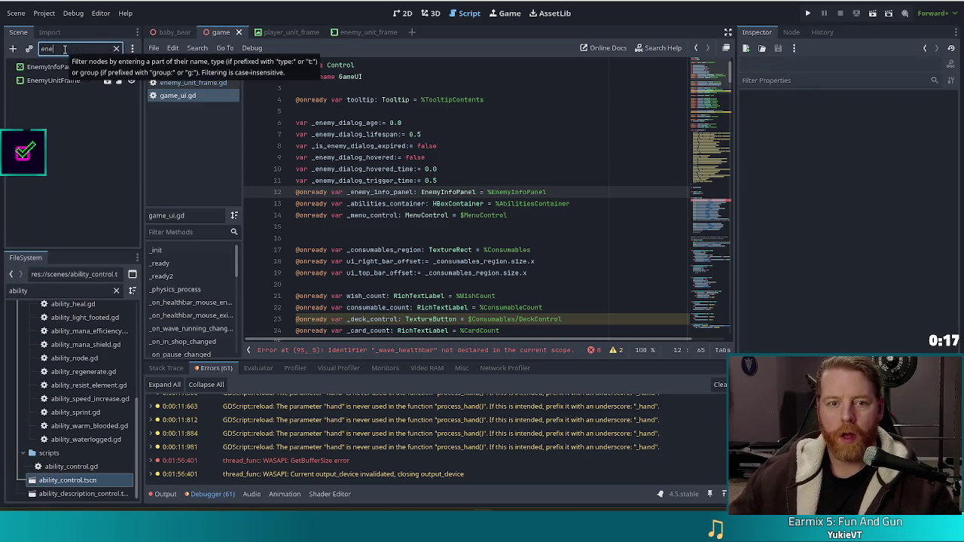
left_click(56, 69)
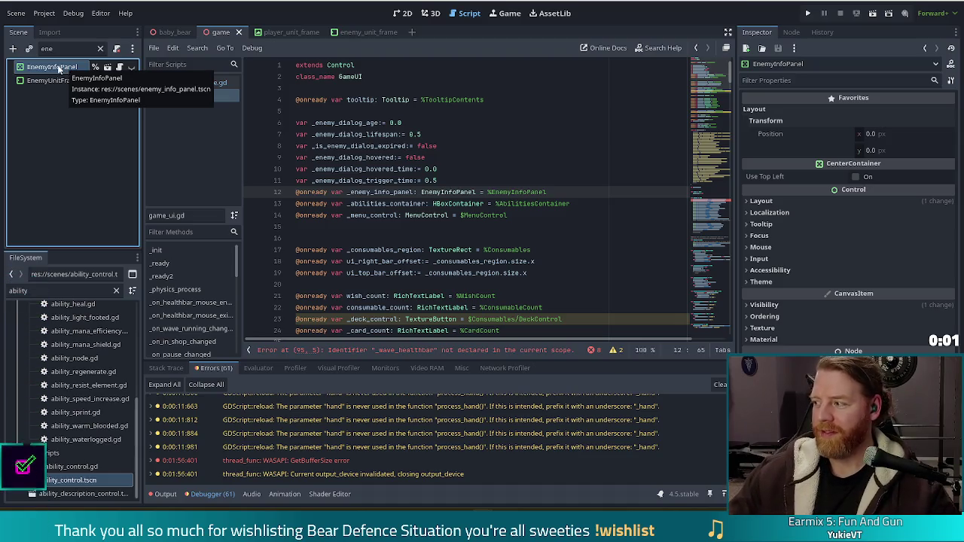
key("Delete")
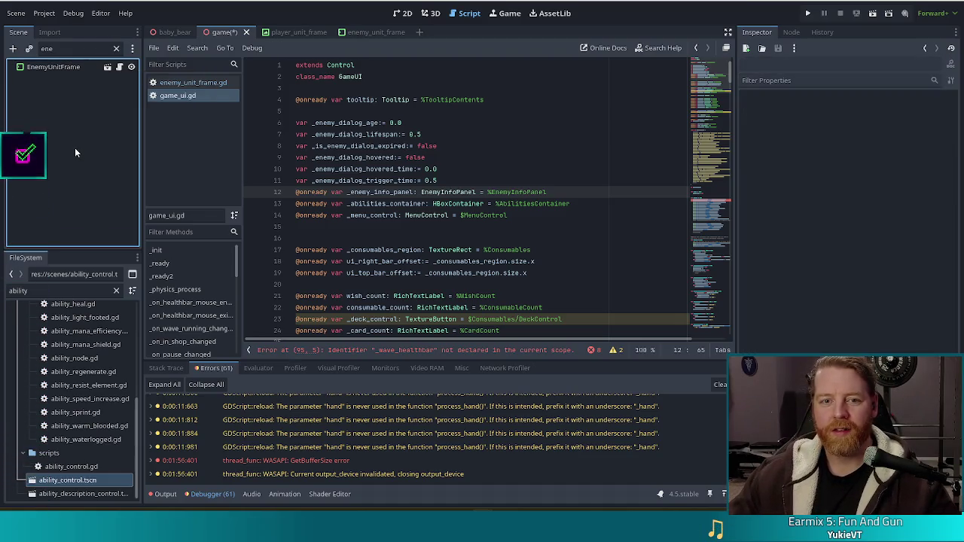
Step: Paste EnemyInfoPanel under EnemyUnitFrame in the enemy_unit_frame scene and save it
left_click(364, 32)
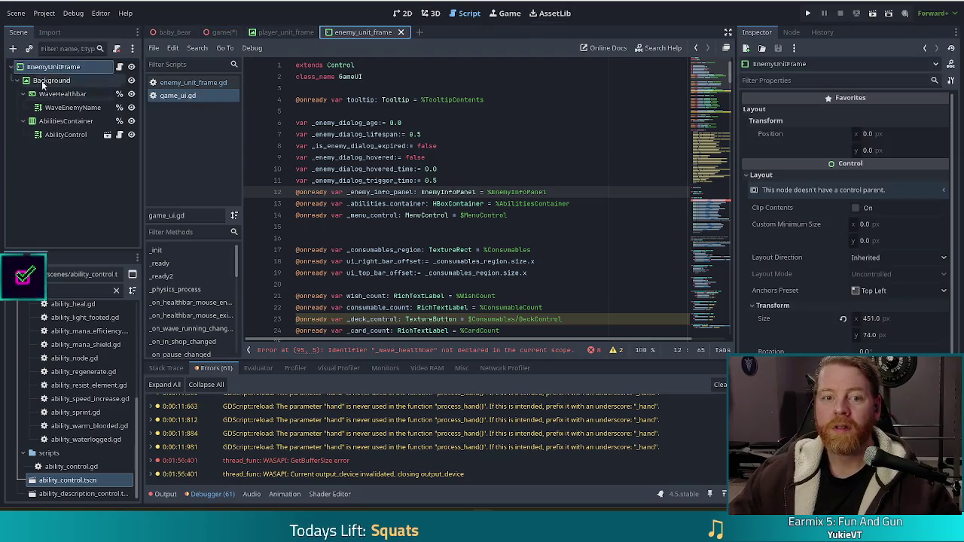
key("ctrl+v")
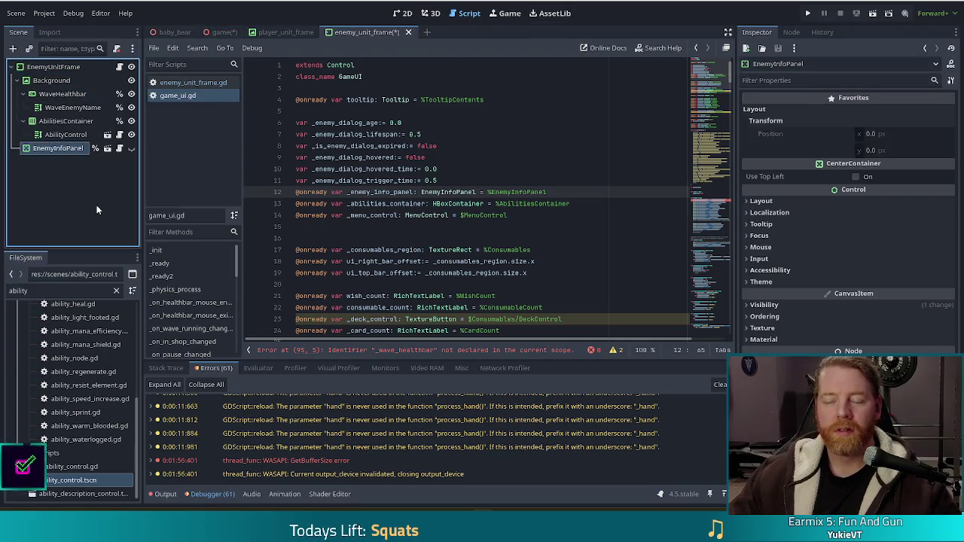
key("ctrl+s")
left_click(462, 110)
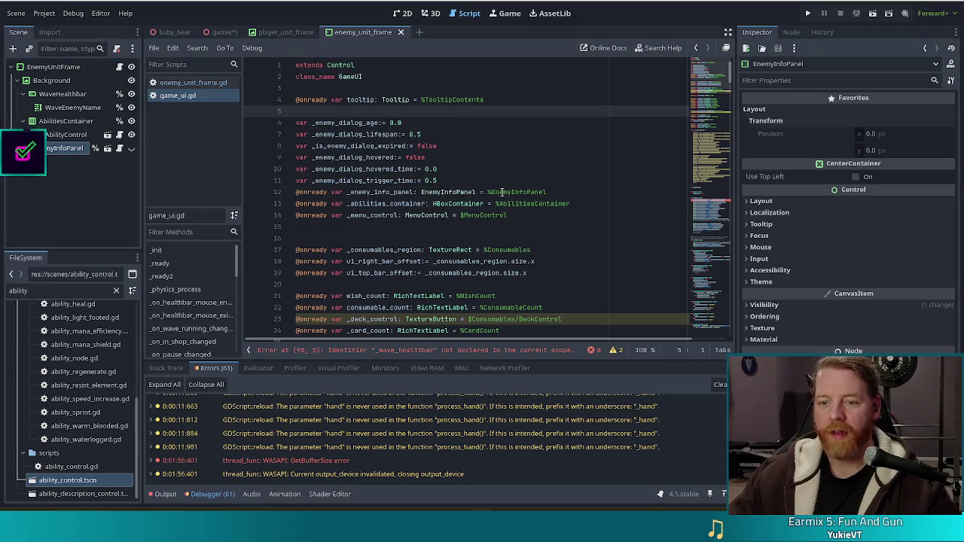
Step: Cut lines 5–13 of game_ui.gd: the enemy dialog vars, _enemy_info_panel and _abilities_container
left_click_drag(563, 192, 558, 112)
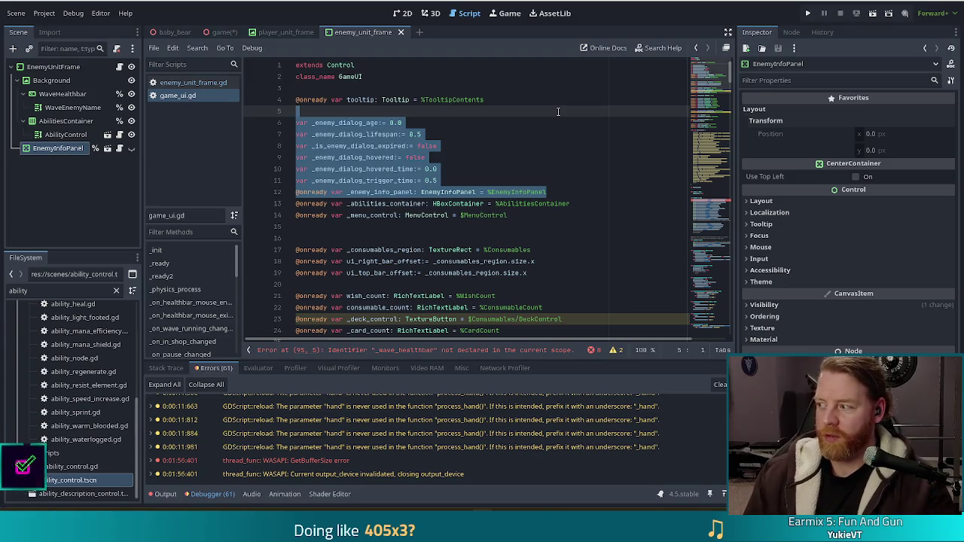
left_click(388, 204)
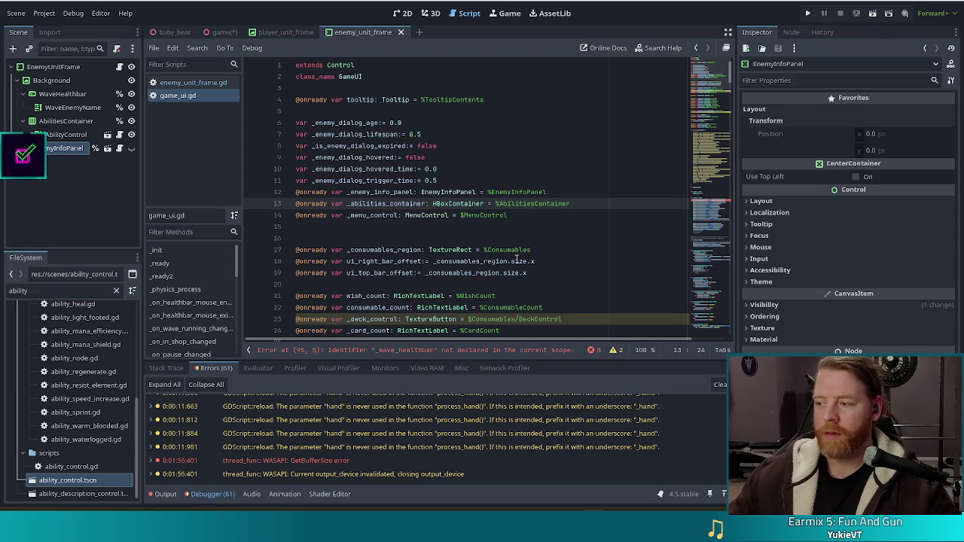
left_click_drag(587, 203, 587, 117)
key("ctrl+c")
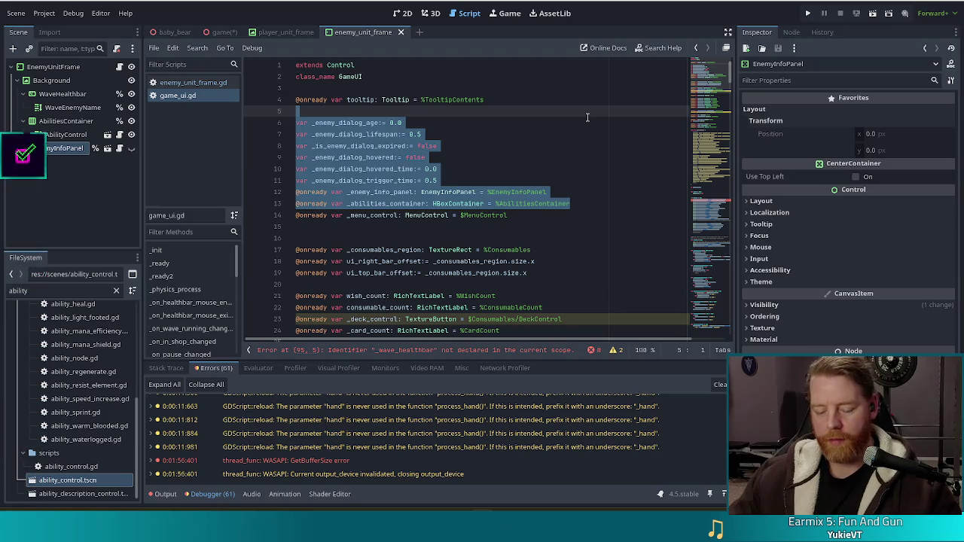
key("Delete")
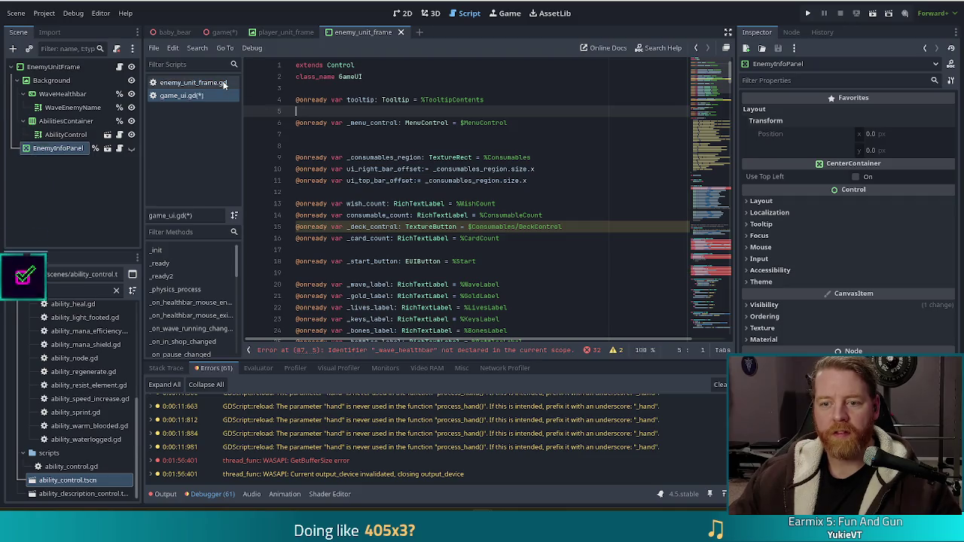
left_click(174, 84)
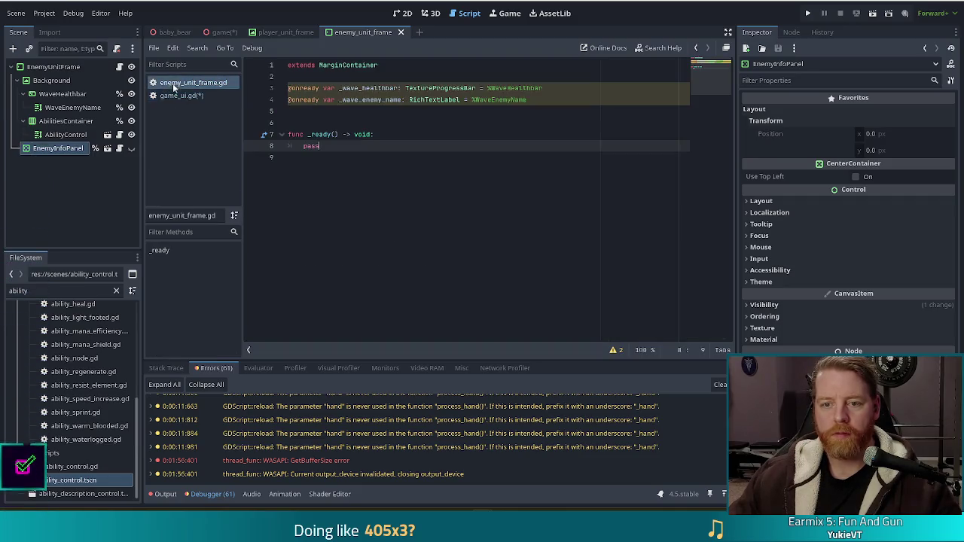
Step: Paste the dialog vars after _wave_enemy_name, group _abilities_container with the node references, add a blank line
left_click(549, 103)
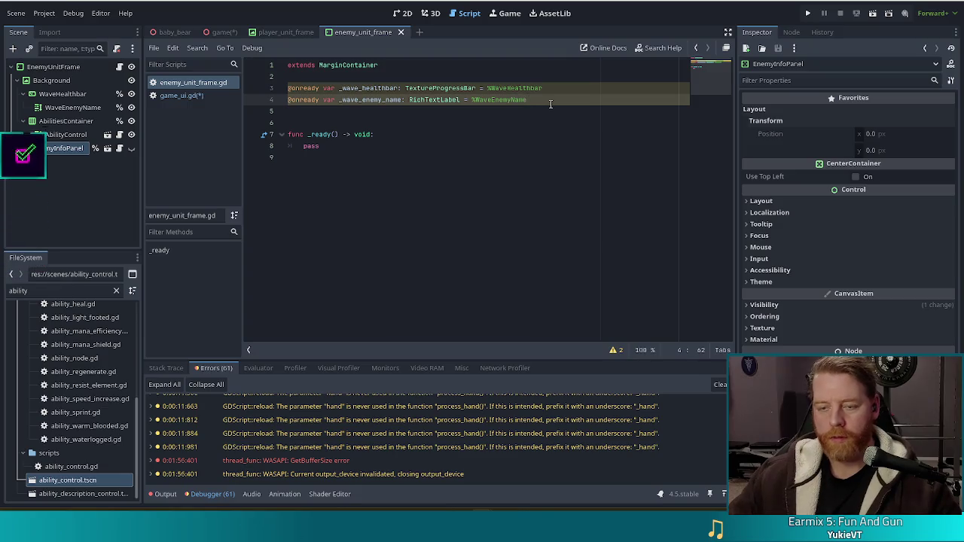
key("ctrl+v")
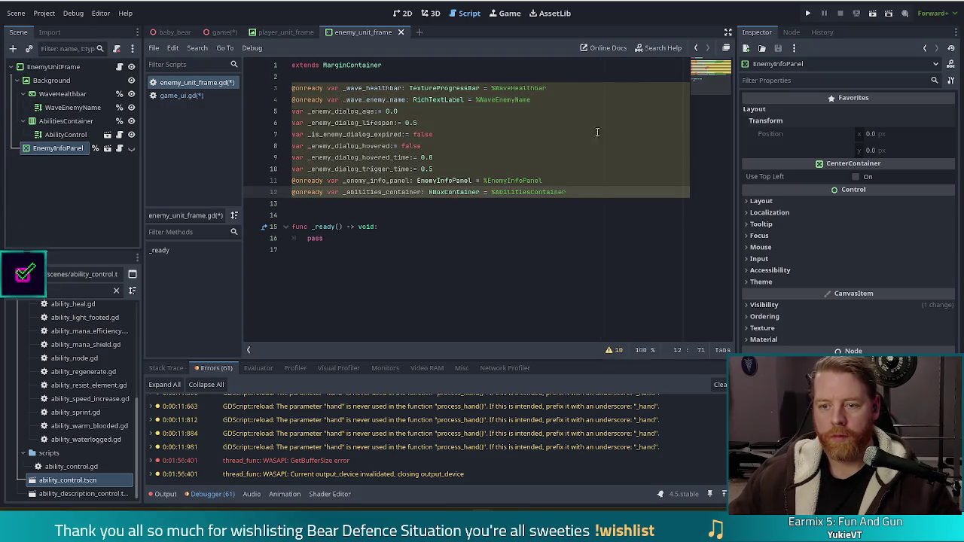
mouse_move(572, 194)
left_mouse_down()
mouse_move(574, 140)
mouse_move(546, 103)
left_mouse_up()
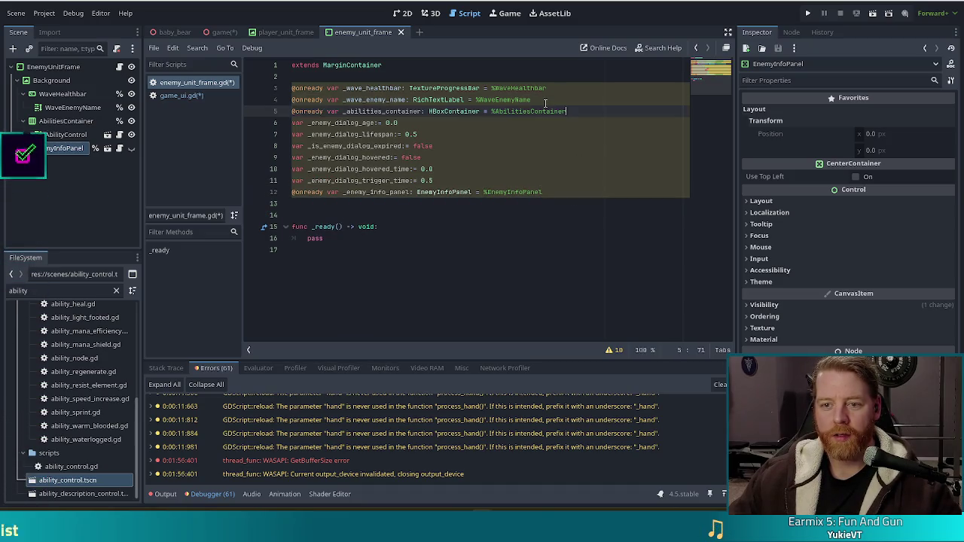
key("Return")
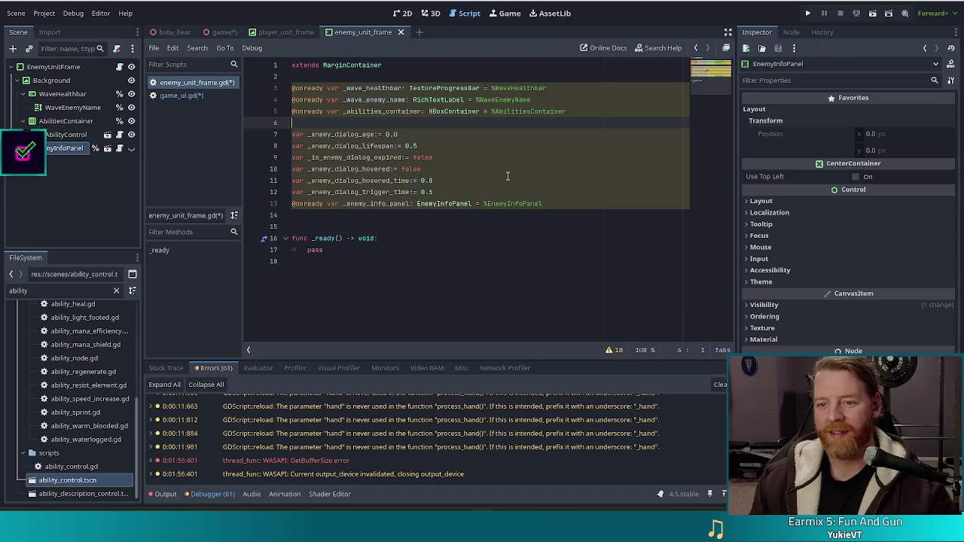
left_click(331, 226)
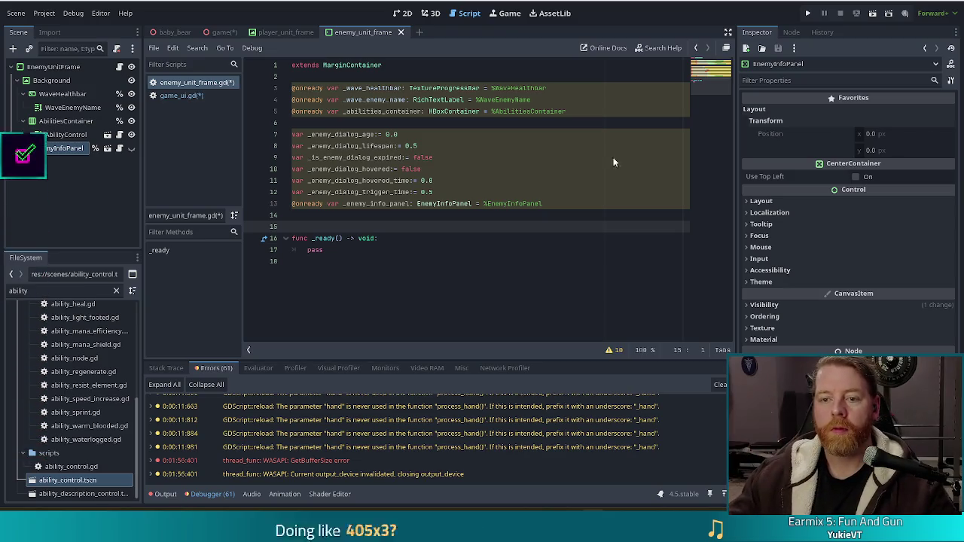
Step: Save enemy_unit_frame.gd with its node references, dialog variables and empty _ready function
left_click(666, 159)
key("ctrl+s")
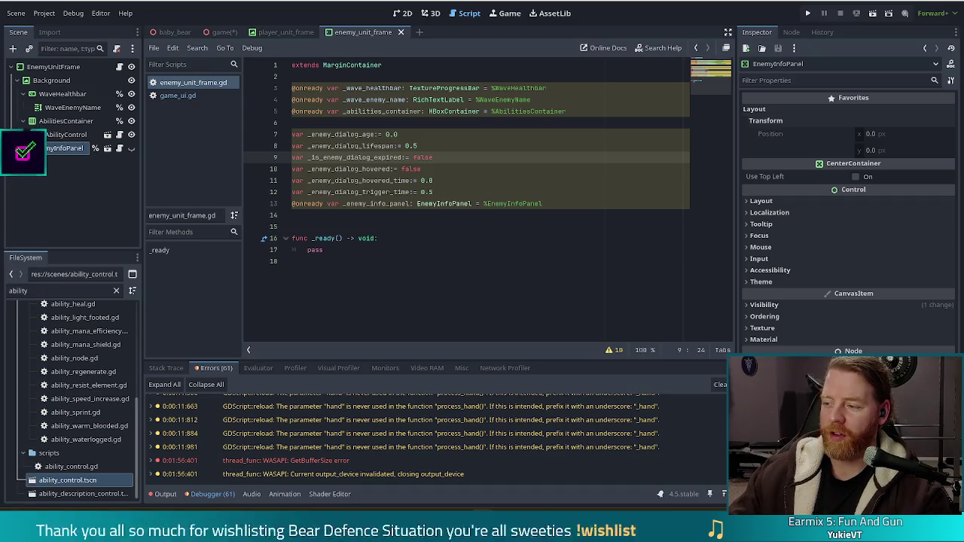
left_click(358, 226)
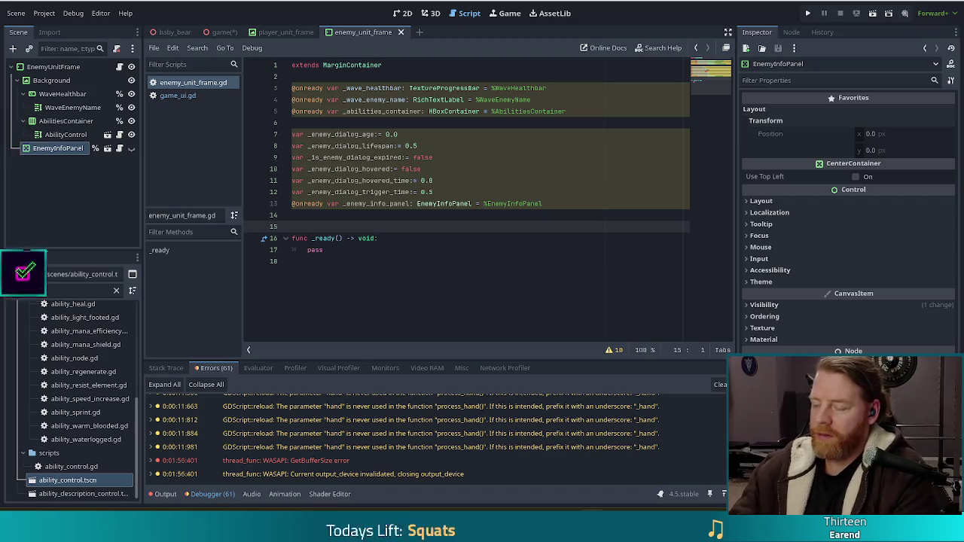
Step: Place the caret below _ready in enemy_unit_frame.gd, then switch to The Smol Mushroomancer Steam page
left_click(394, 262)
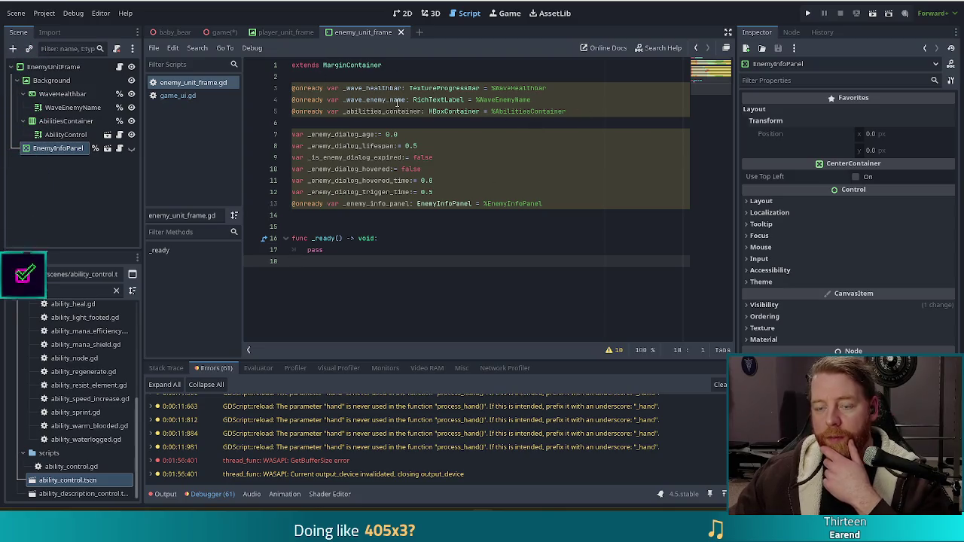
mouse_move(425, 101)
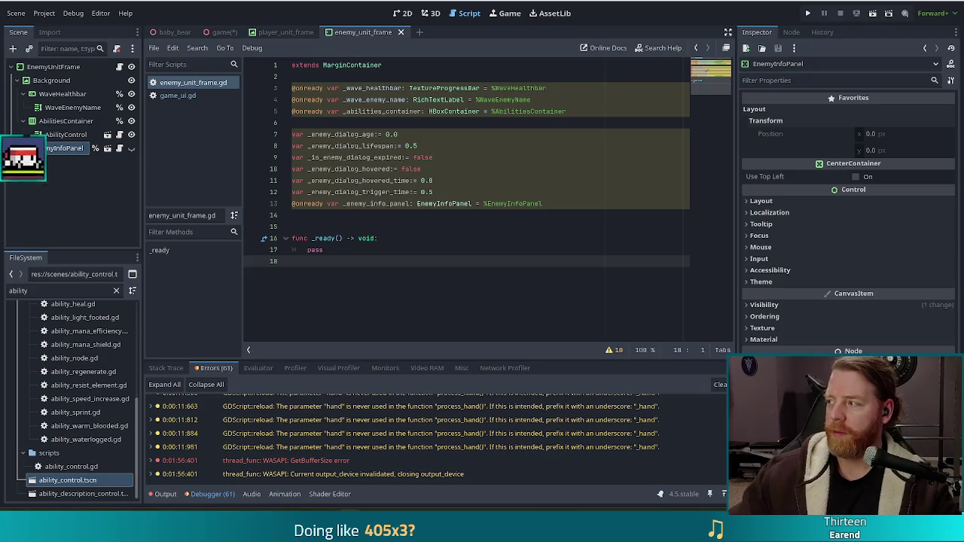
key("alt+Tab")
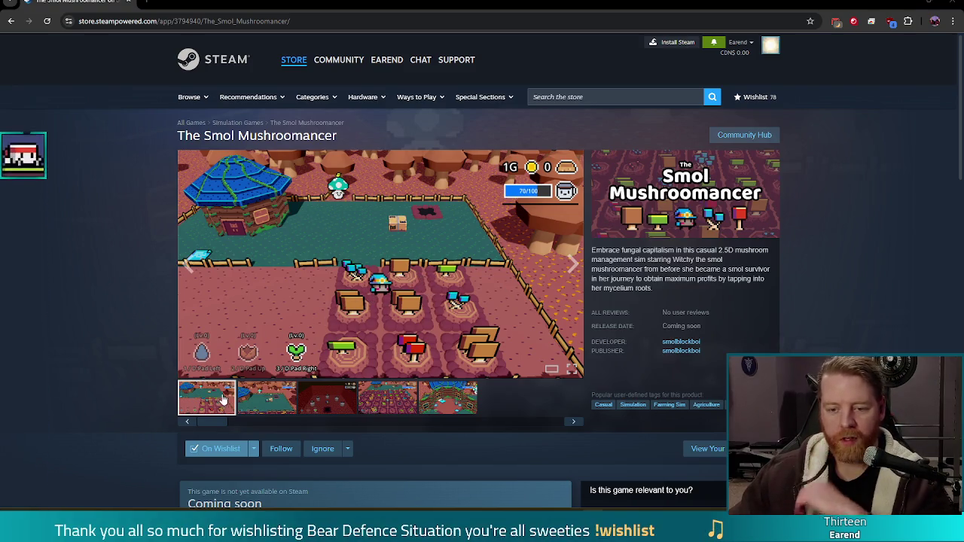
Step: Enlarge The Smol Mushroomancer's first screenshot, close the lightbox, and select the store page address
left_click(336, 254)
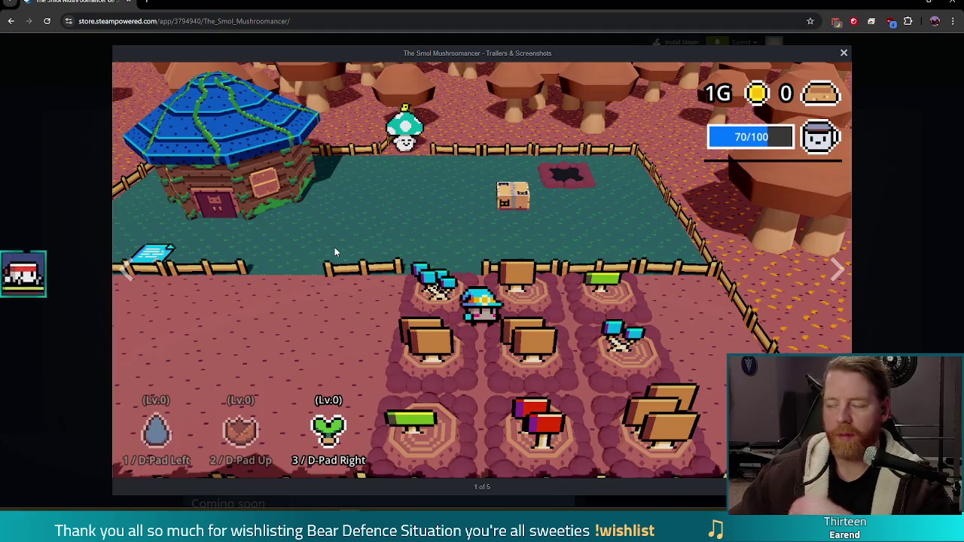
left_click(59, 198)
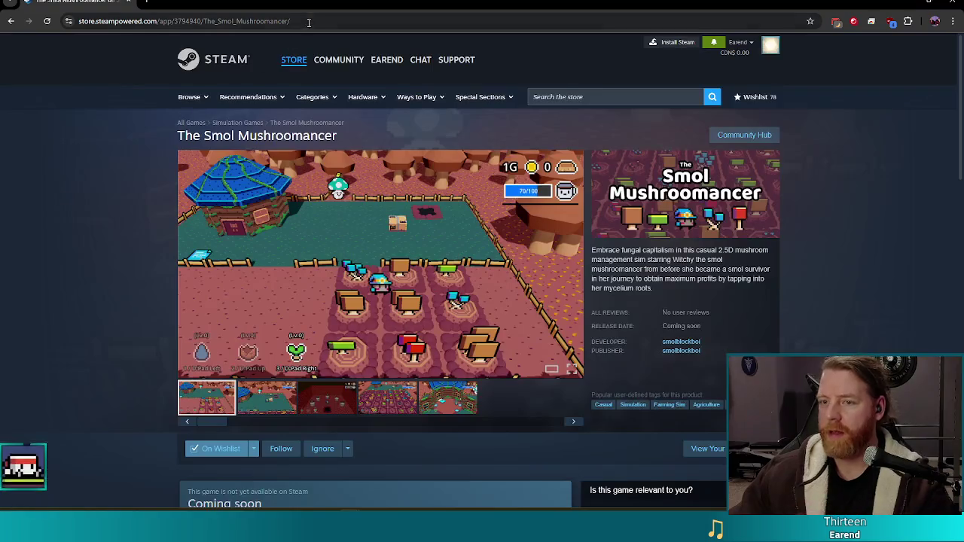
left_click(318, 23)
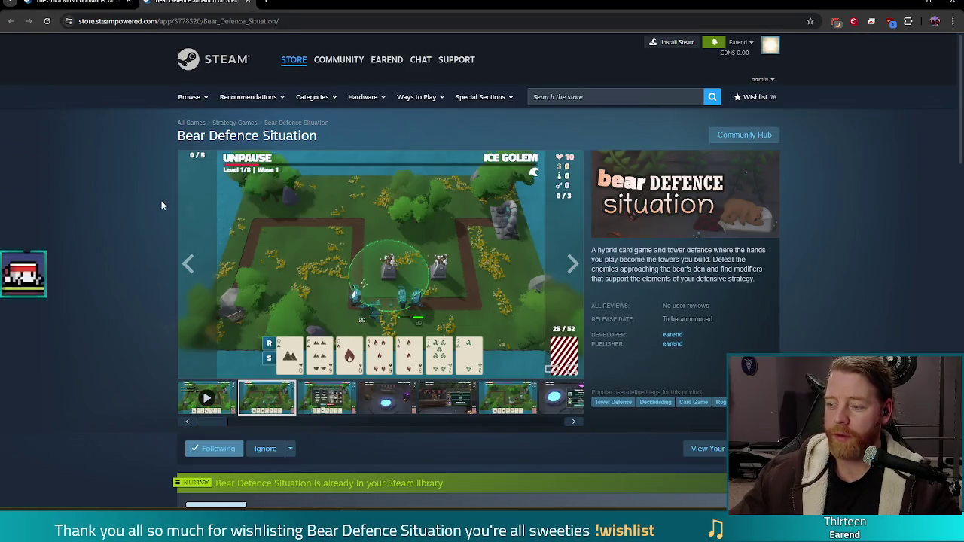
Step: Show a card tower-defence gameplay screenshot fullscreen, at Level 1/8, Wave 1
left_click(207, 399)
left_click(572, 368)
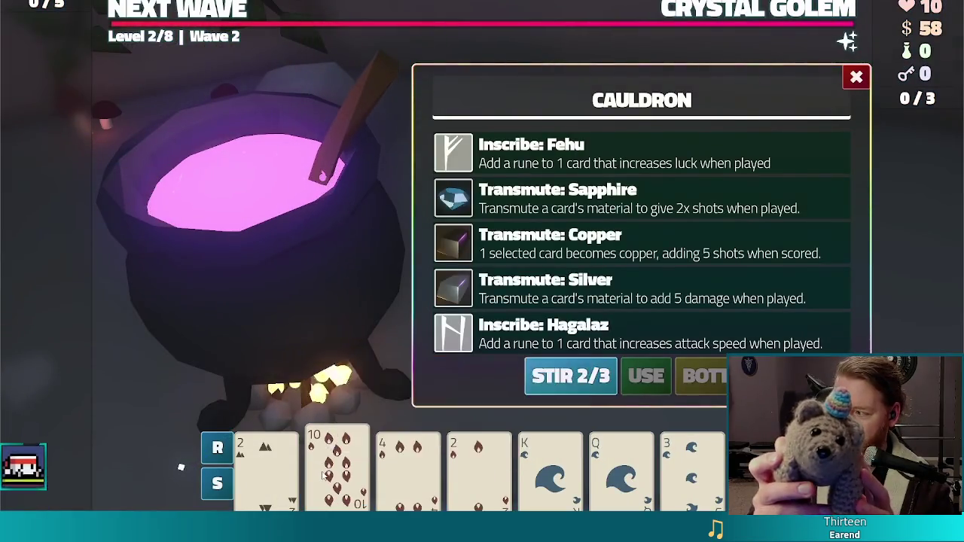
left_click(602, 197)
left_click(645, 377)
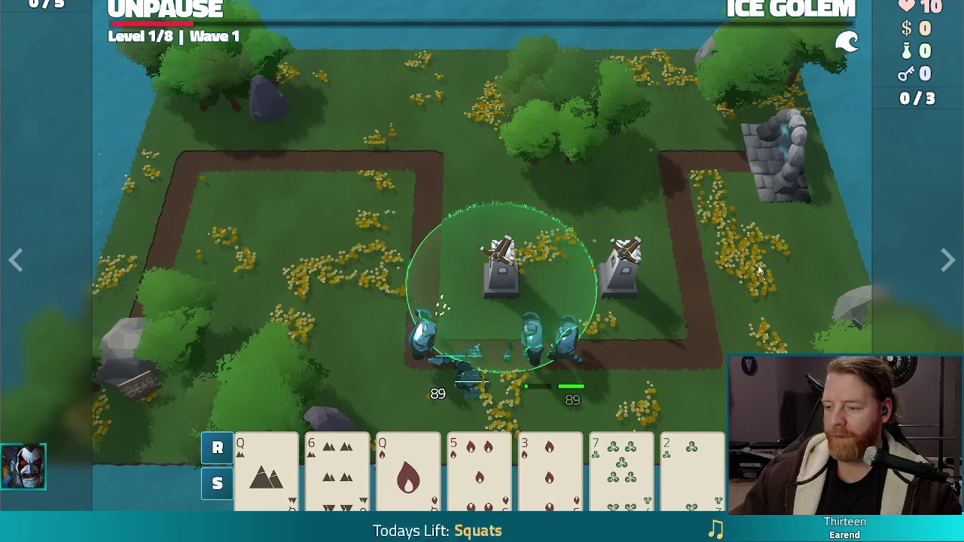
Step: Exit the screenshot viewer, close the Bear Defence Situation store window, and drag the Twitch clip over the editor
key("Escape")
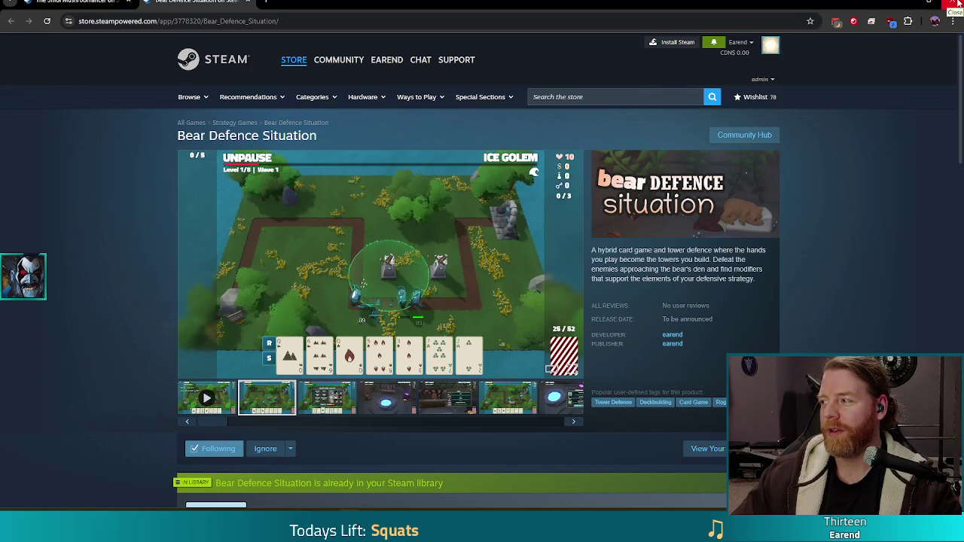
left_click(957, 4)
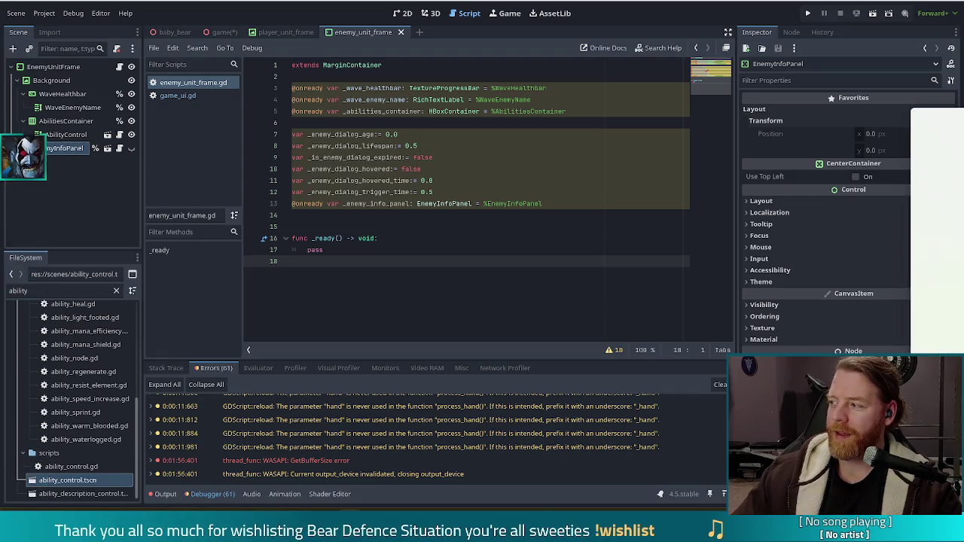
mouse_move(0, 113)
left_mouse_down()
mouse_move(574, 107)
mouse_move(527, 2)
left_mouse_up()
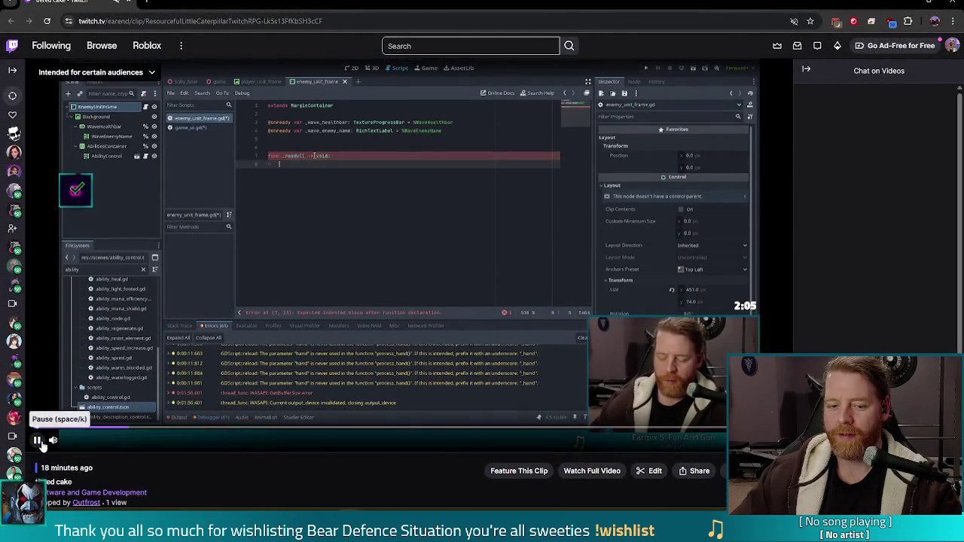
Step: Pause the 'tiered cake' clip and choose Unmute site from the tab's menu
left_click(35, 441)
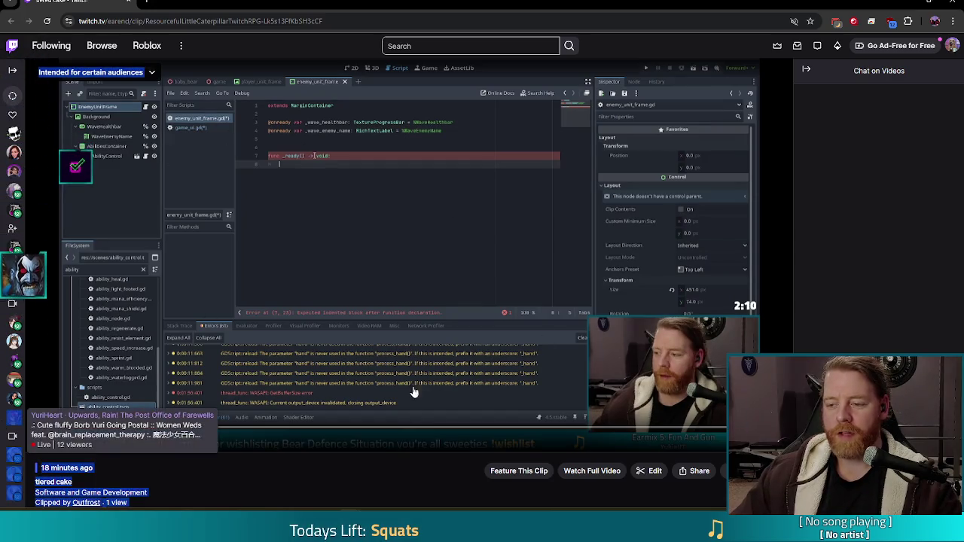
left_click_drag(108, 399, 215, 72)
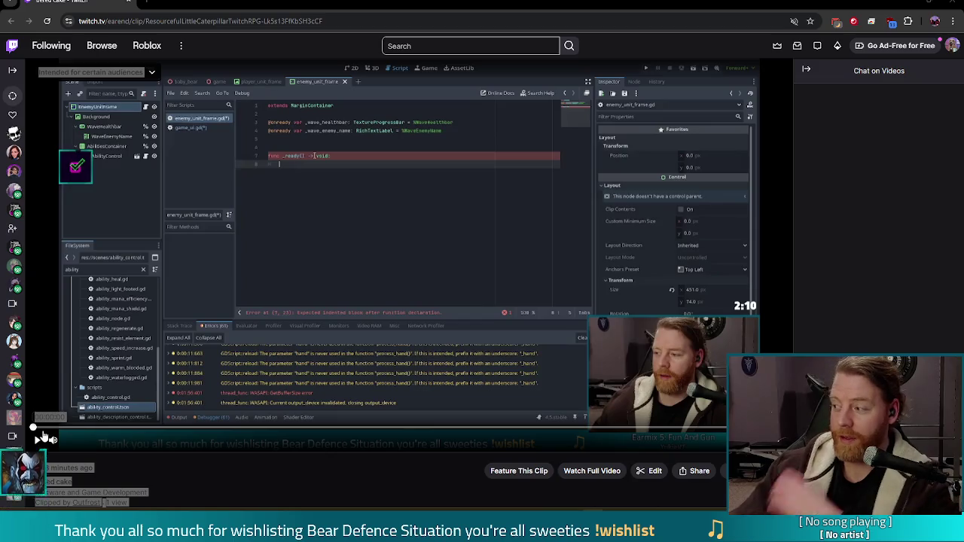
mouse_move(14, 418)
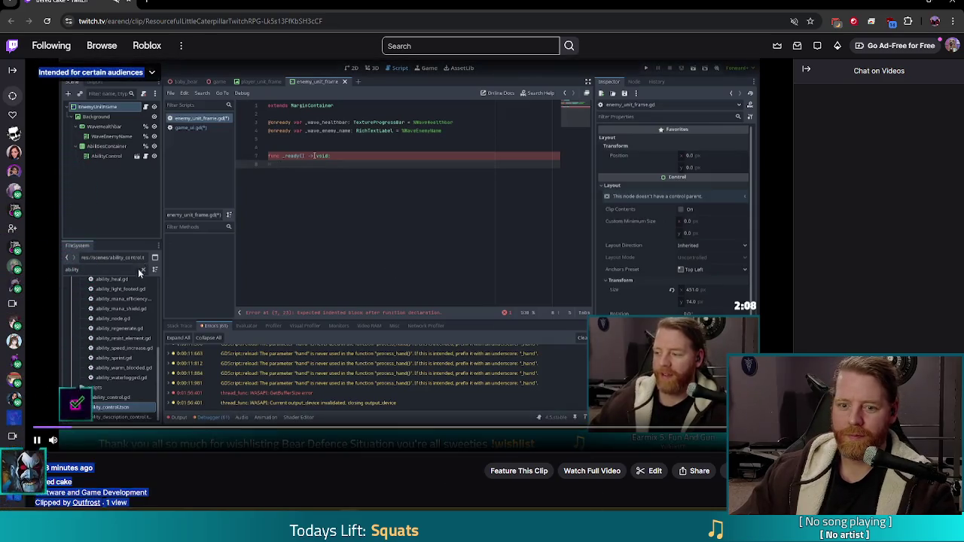
left_click(36, 439)
right_click(94, 2)
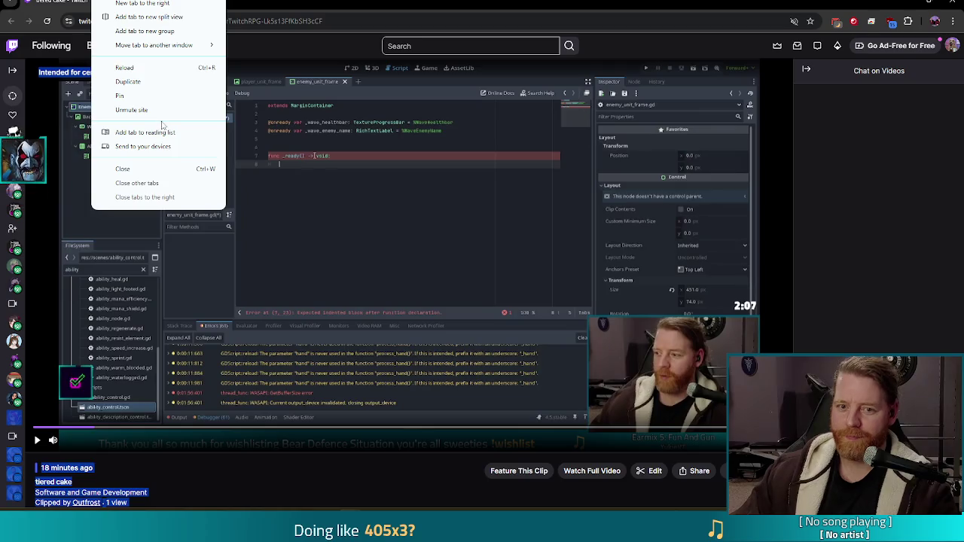
left_click(158, 110)
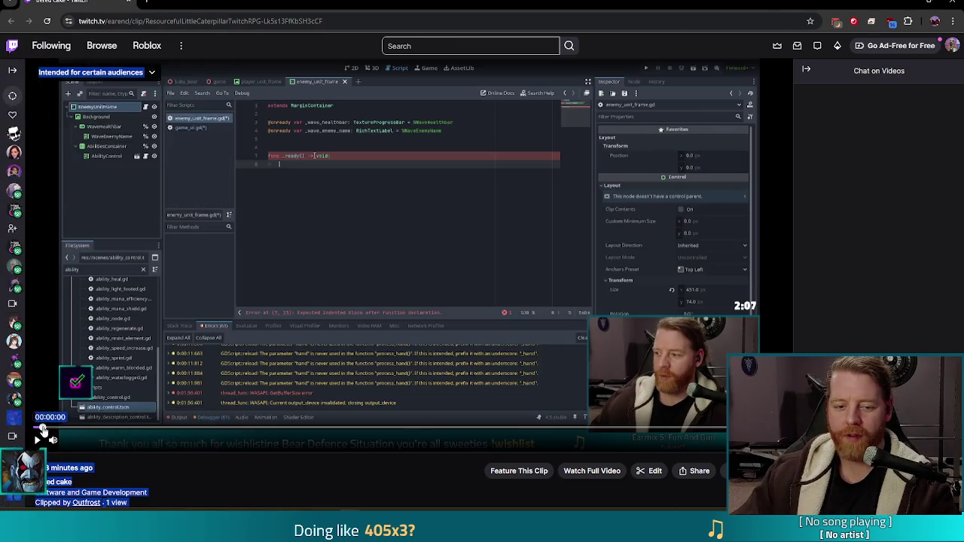
Step: Play the 'tiered cake' clip briefly, mute the Twitch site, then put the caret at the end of line 11 in enemy_unit_frame.gd
left_click(36, 439)
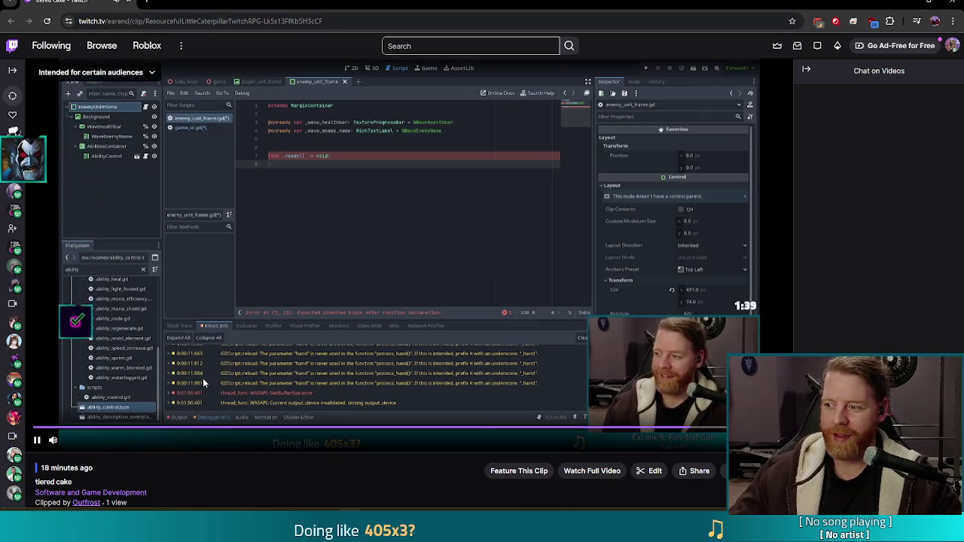
left_click(37, 443)
right_click(98, 4)
left_click(150, 112)
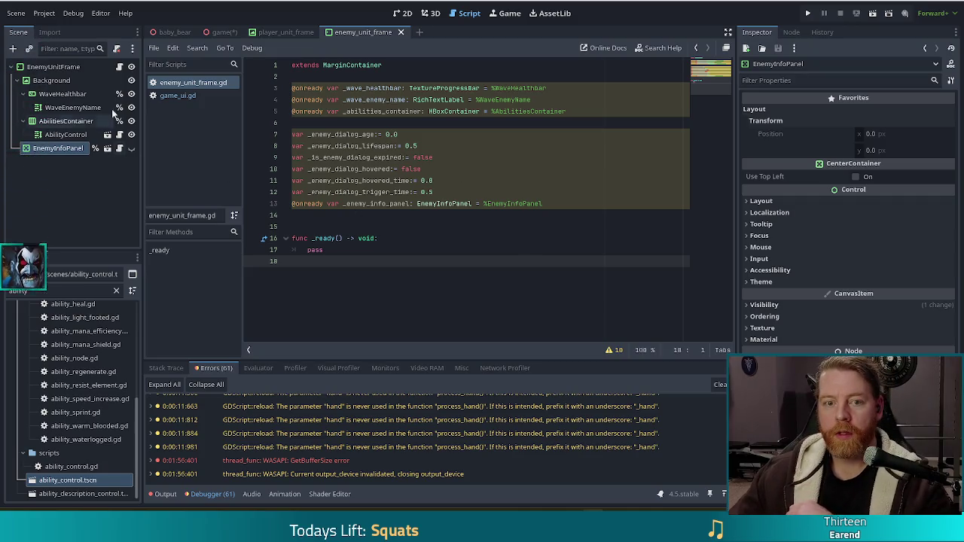
left_click(444, 180)
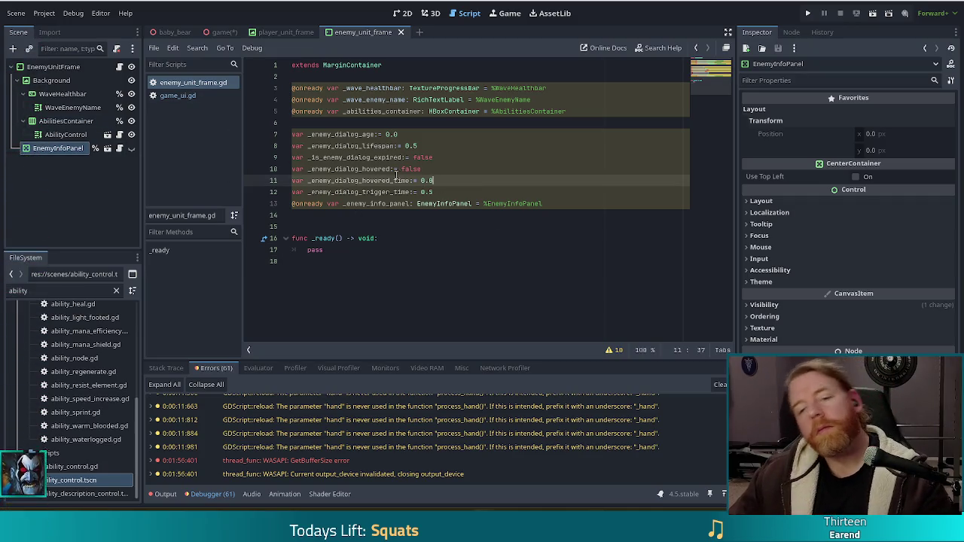
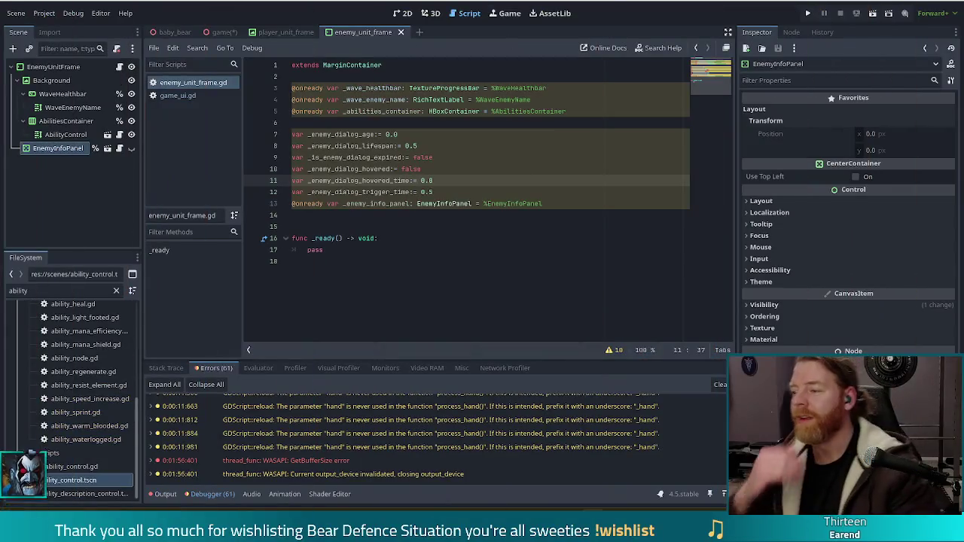
Step: Adjust the system volume and move to the script's empty last line
key("XF86AudioLowerVolume")
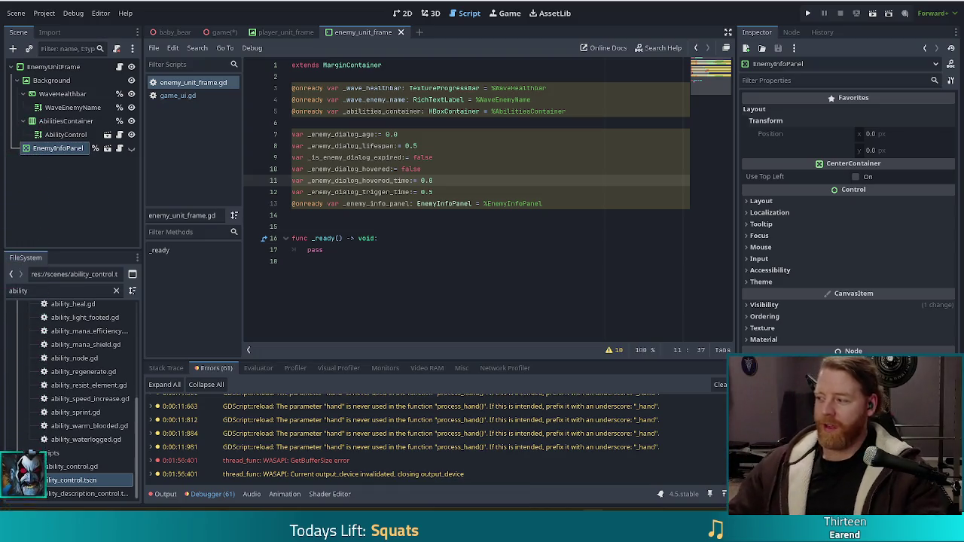
key("XF86AudioRaiseVolume")
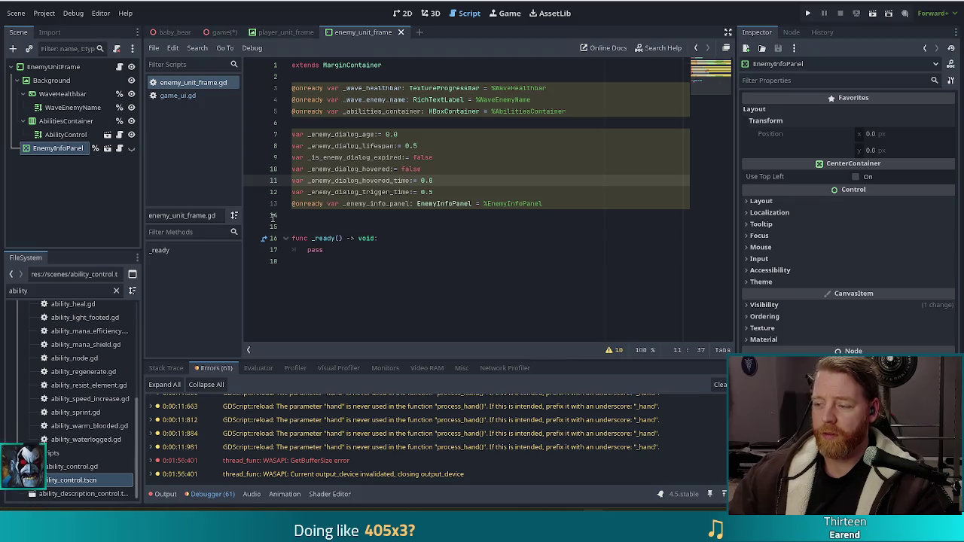
left_click(453, 225)
left_click(431, 262)
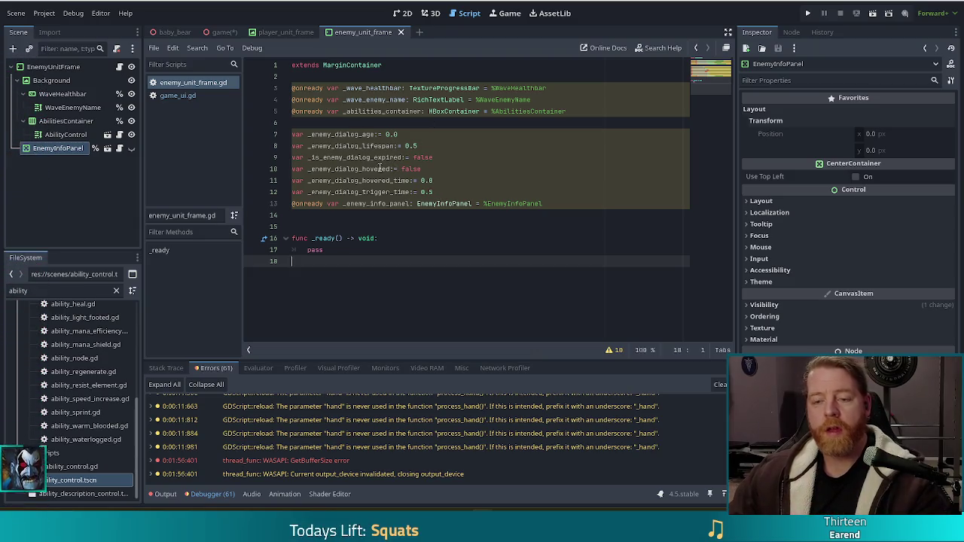
Step: Open game_ui.gd and cut the two _wave_healthbar mouse connection lines from _ready
left_click(178, 95)
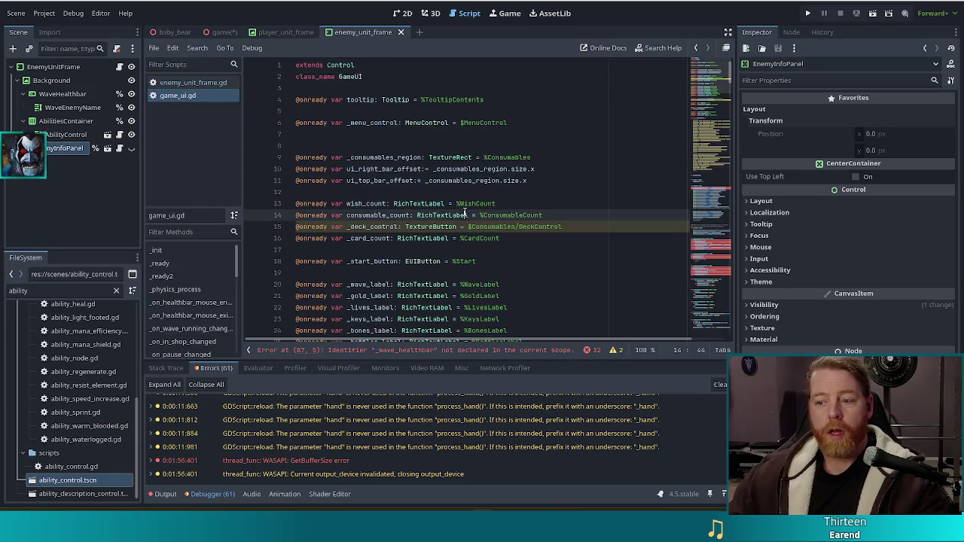
left_click(717, 94)
left_click_drag(716, 94, 716, 135)
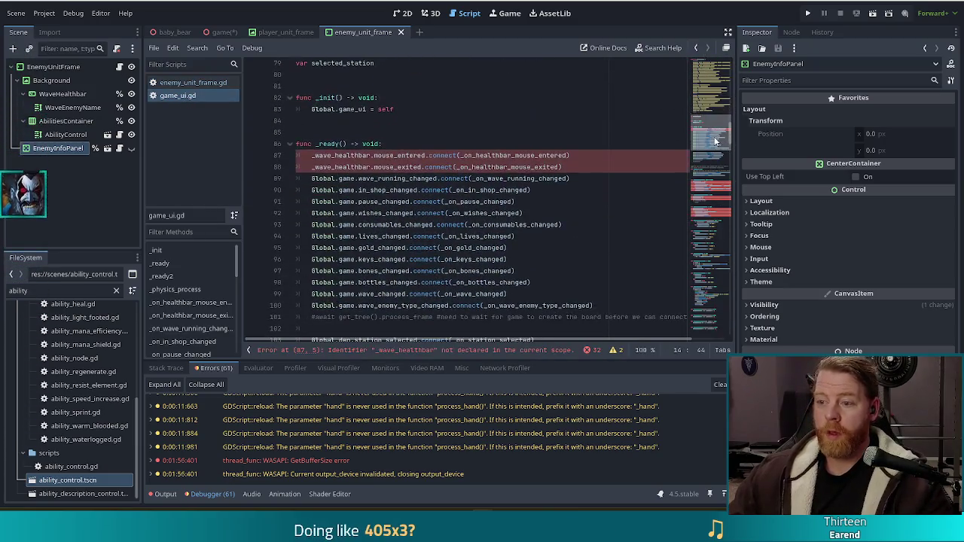
left_click(523, 156)
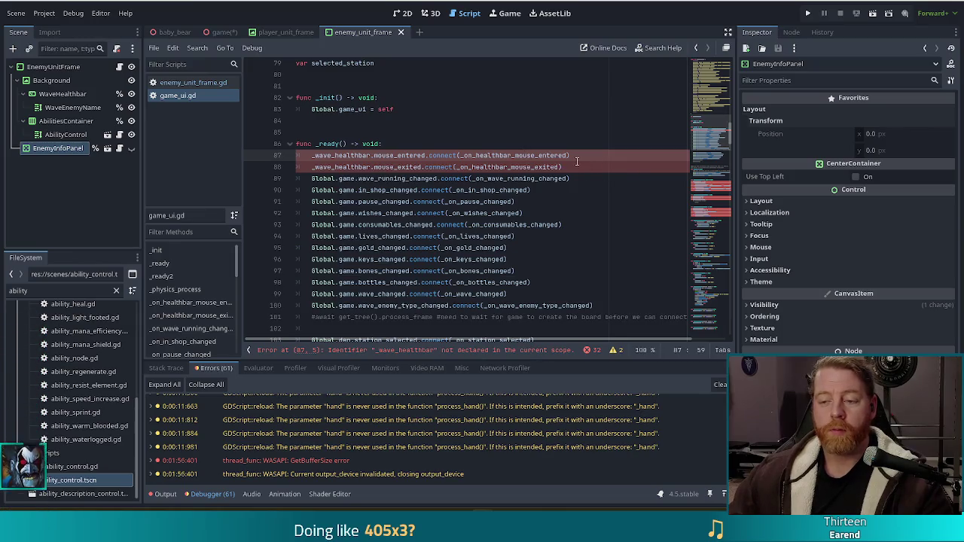
left_click_drag(575, 167, 585, 143)
key("ctrl+c")
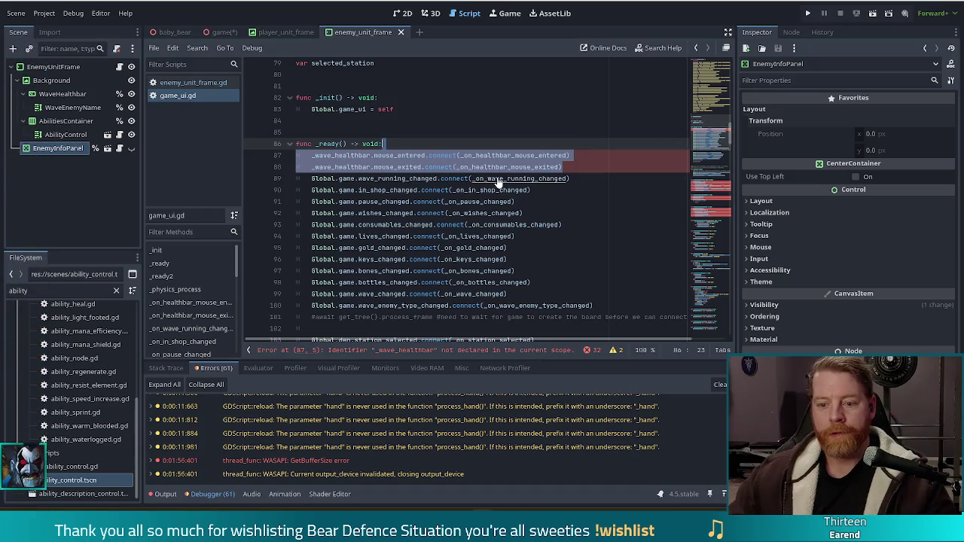
key("BackSpace")
Step: Scroll through game_ui.gd to review the remaining undeclared-identifier errors
scroll(572, 240, "down", 2)
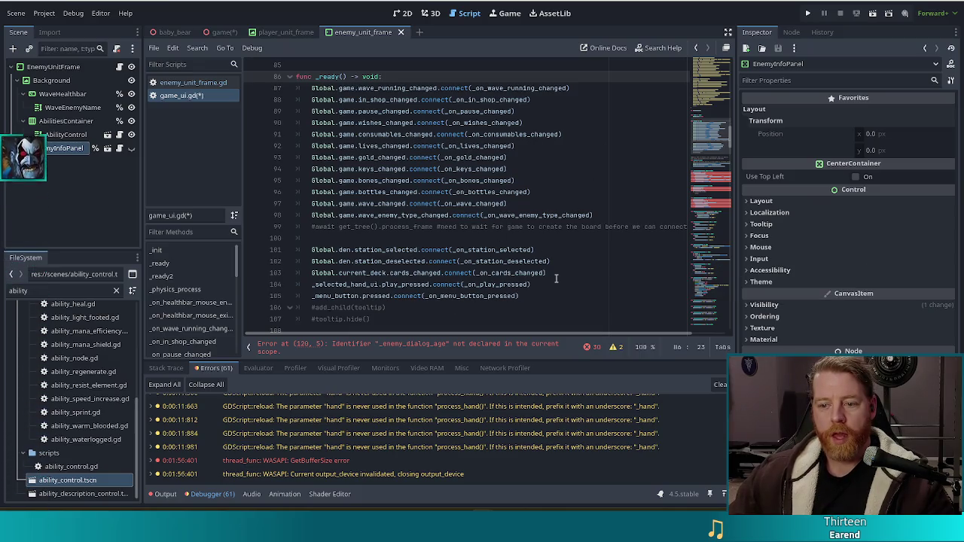
scroll(556, 279, "down", 2)
scroll(556, 278, "down", 5)
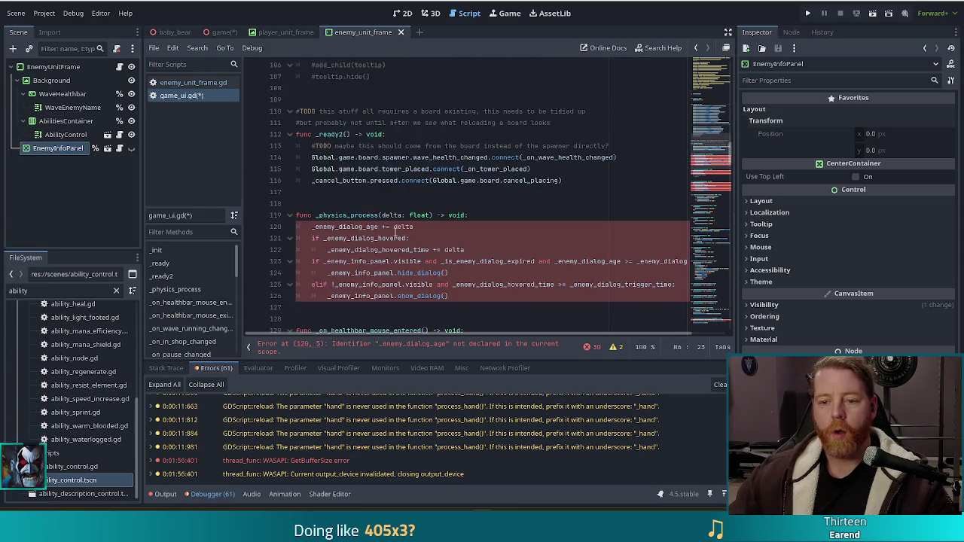
scroll(403, 235, "down", 1)
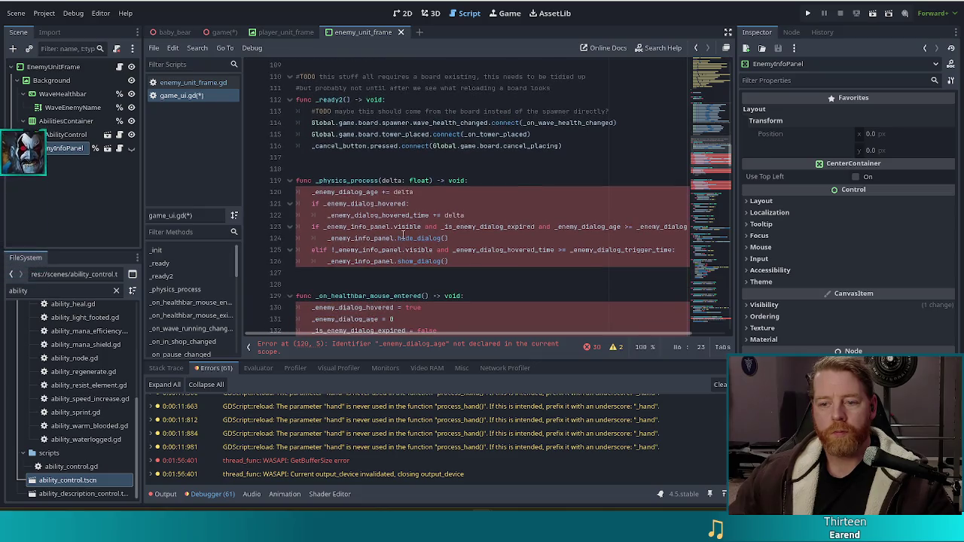
scroll(403, 235, "down", 3)
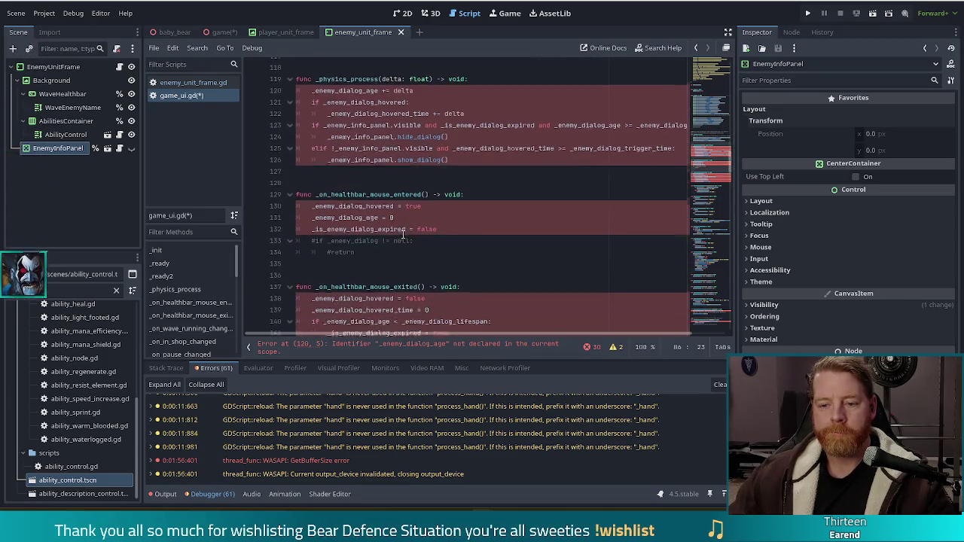
scroll(404, 236, "up", 4)
scroll(404, 237, "up", 5)
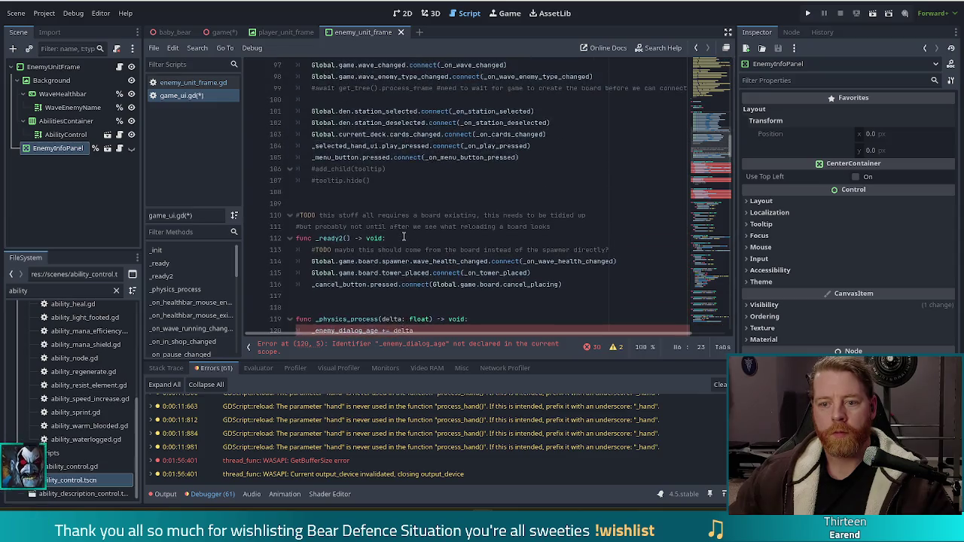
scroll(404, 235, "up", 1)
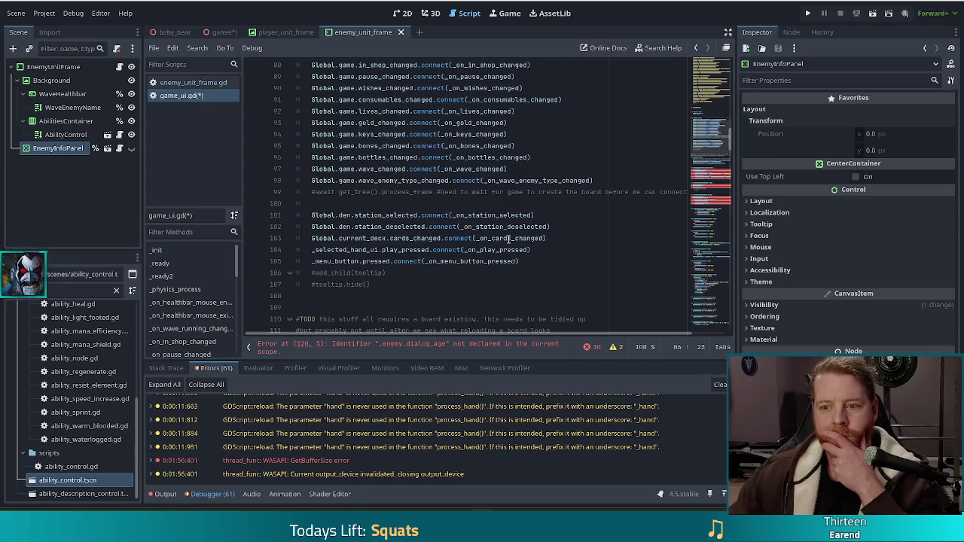
scroll(503, 240, "up", 2)
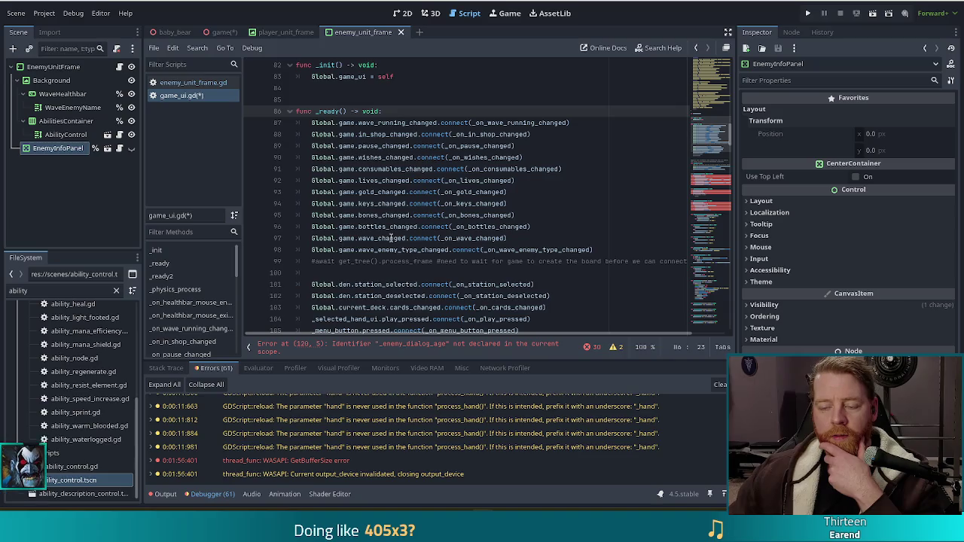
Step: Replace pass in enemy_unit_frame.gd's _ready with the pasted healthbar connections
left_click(203, 83)
left_click_drag(340, 249, 307, 250)
key("ctrl+v")
left_click(393, 249)
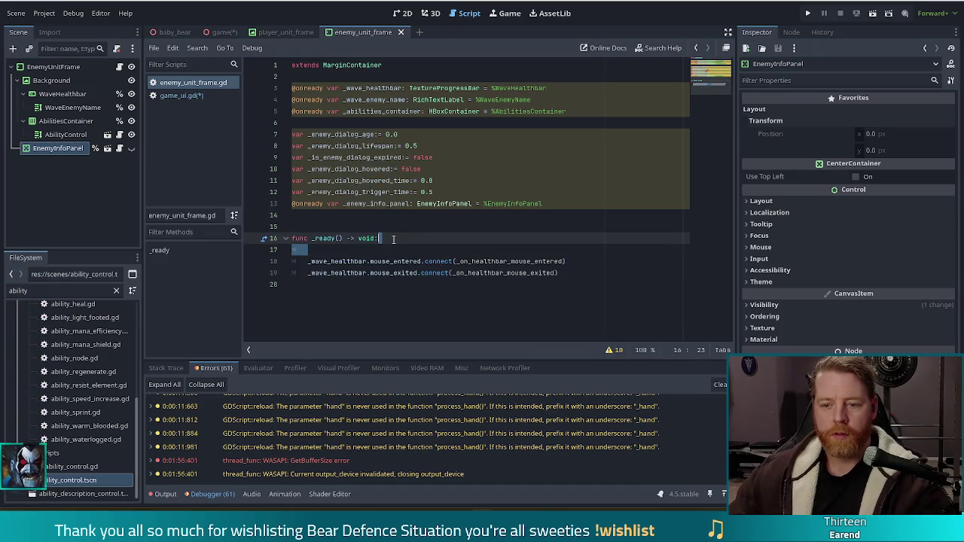
key("BackSpace")
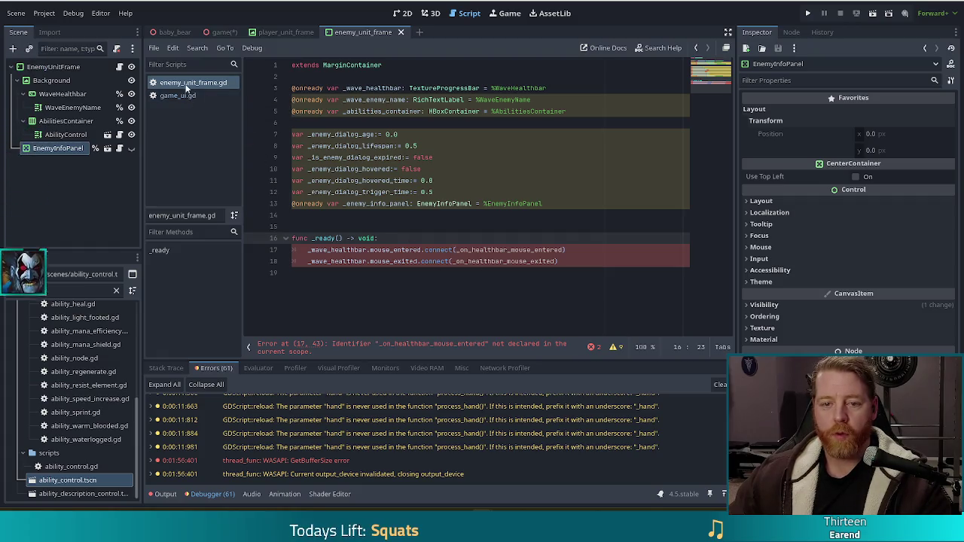
Step: In game_ui.gd, cut _physics_process and both _on_healthbar mouse handler functions
left_click(175, 95)
scroll(708, 142, "down", 10)
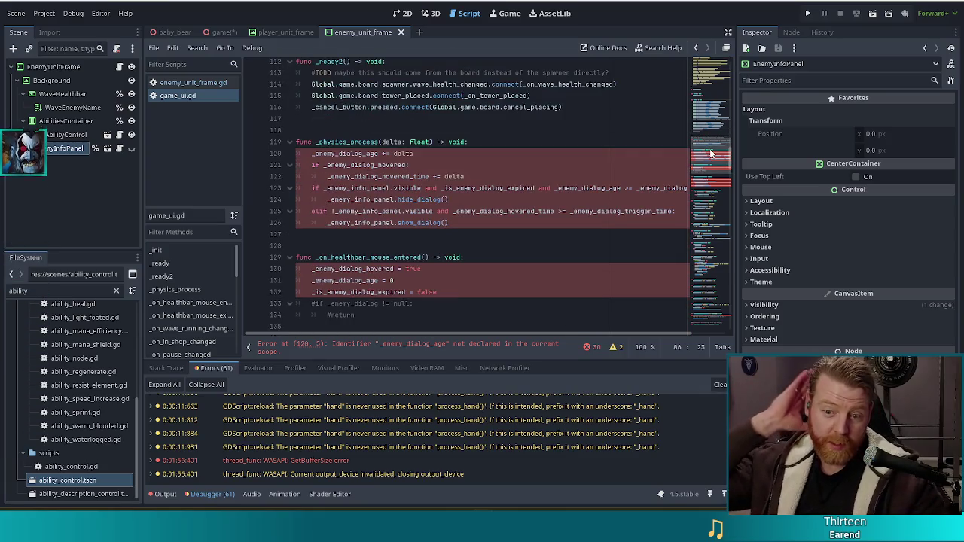
scroll(527, 243, "down", 6)
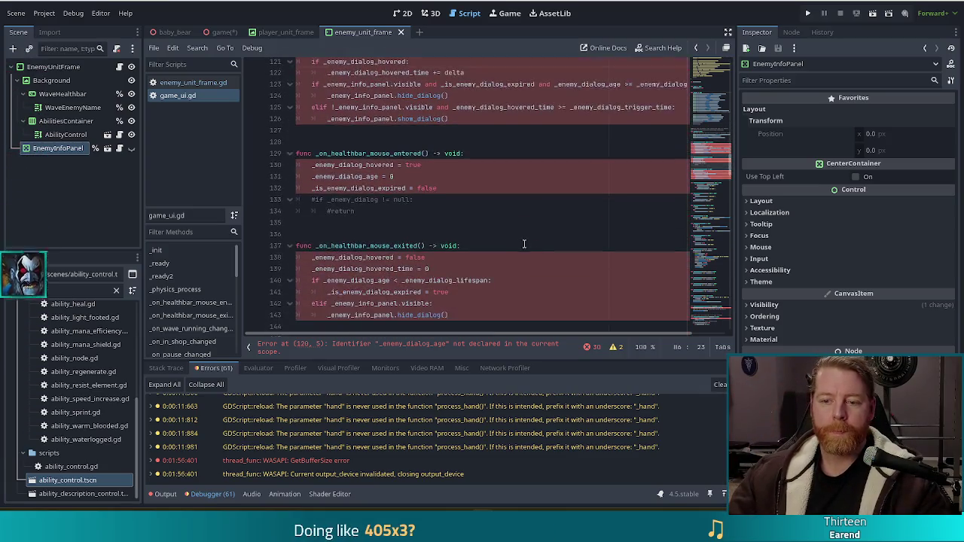
left_click(465, 210)
scroll(467, 207, "up", 6)
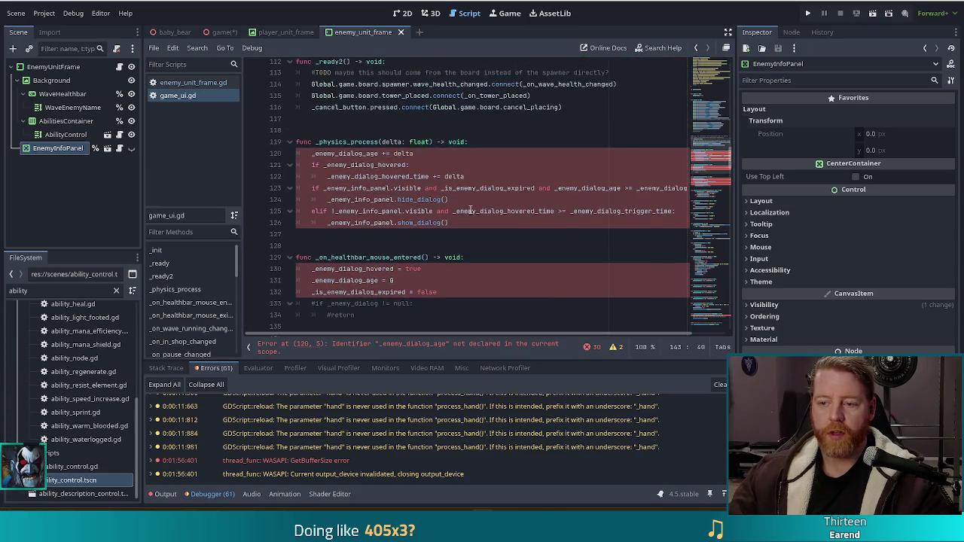
left_click(582, 110)
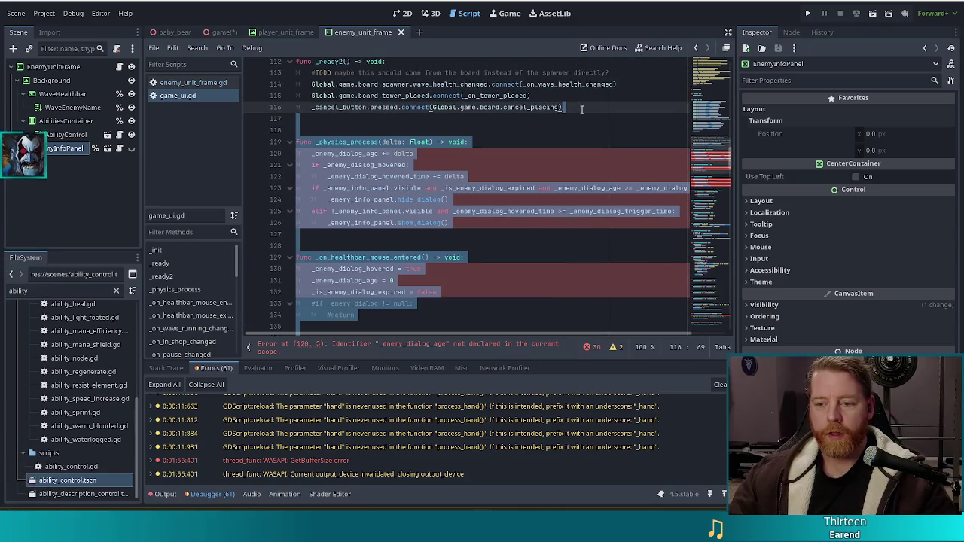
key("ctrl+z")
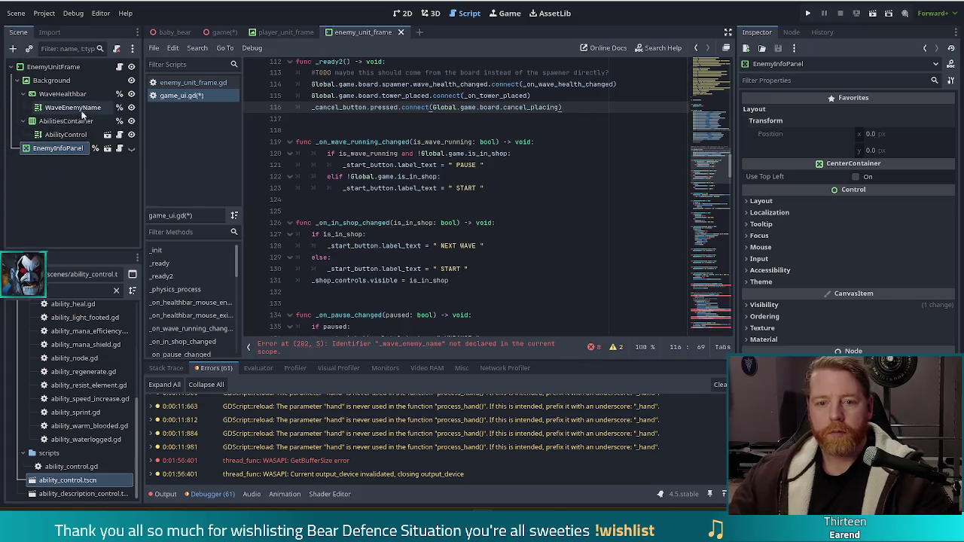
left_click(167, 94)
Step: Paste the handlers below _ready in enemy_unit_frame.gd, remove extra blank lines, and save
left_click(181, 83)
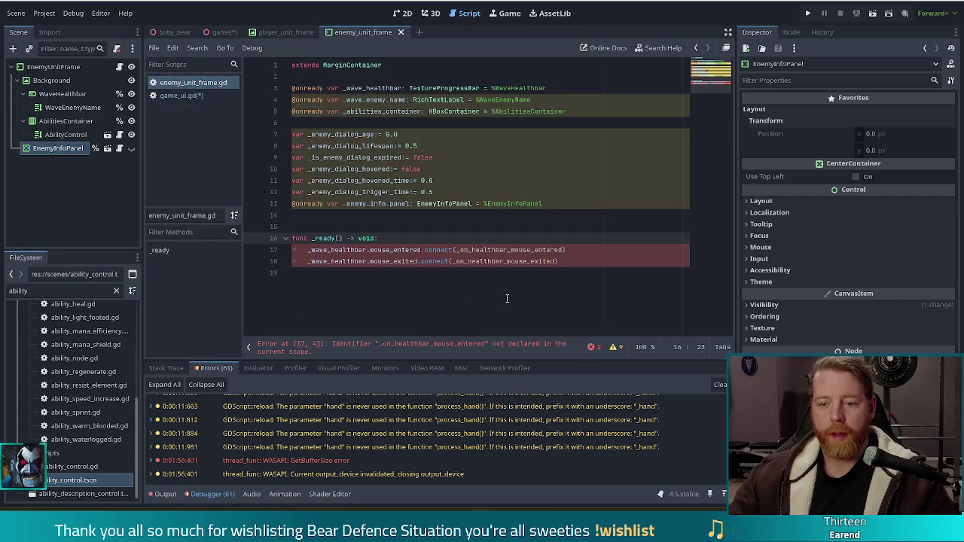
left_click(600, 285)
key("ctrl+v")
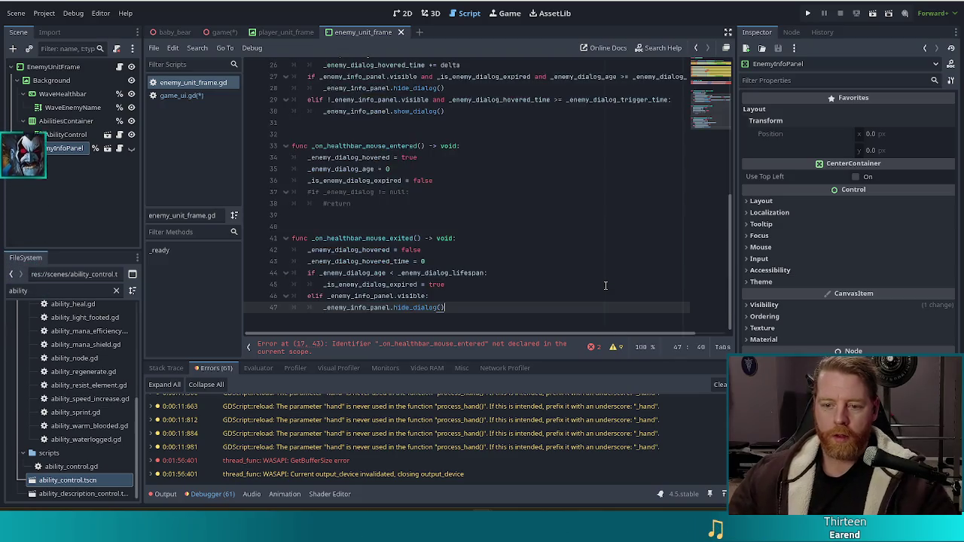
scroll(487, 272, "up", 8)
scroll(406, 258, "down", 1)
left_click(333, 258)
key("BackSpace")
key("BackSpace")
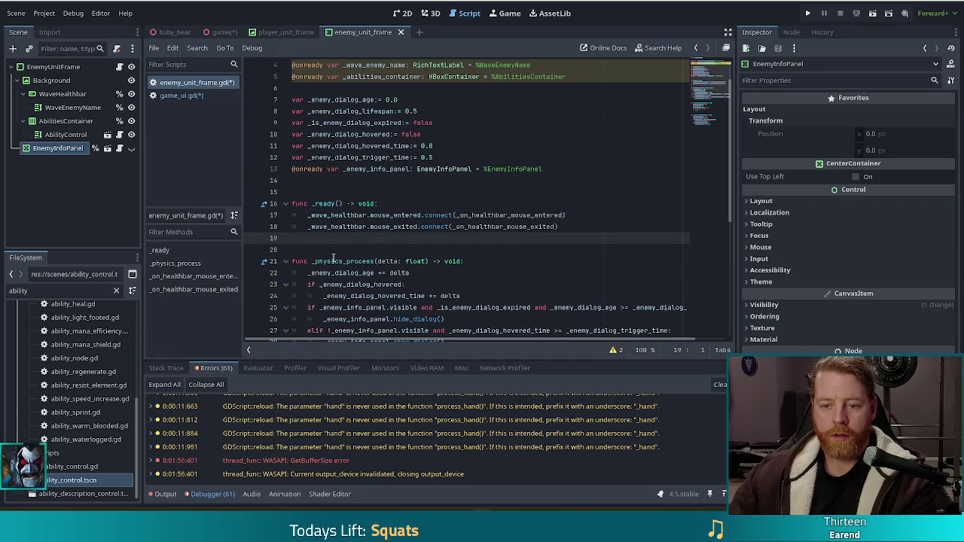
key("ctrl+s")
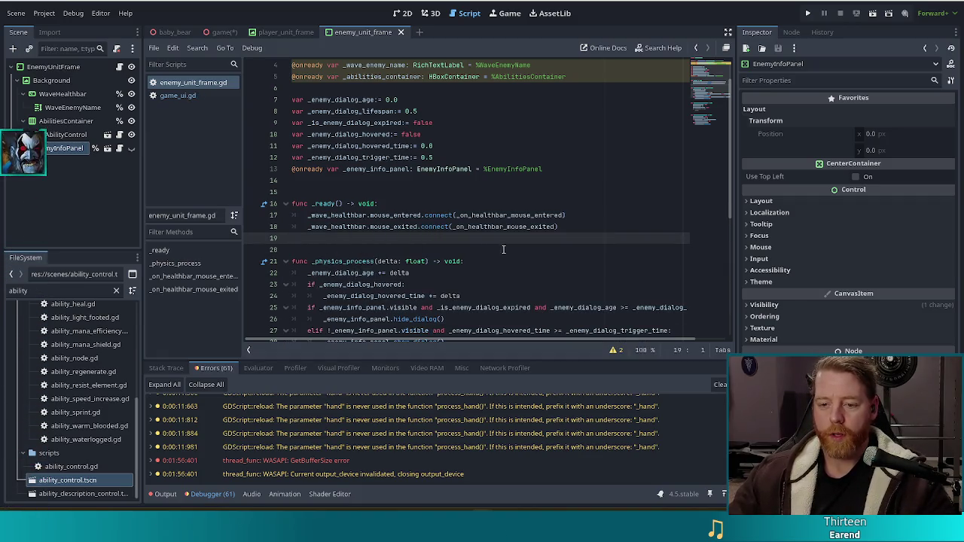
scroll(506, 247, "down", 7)
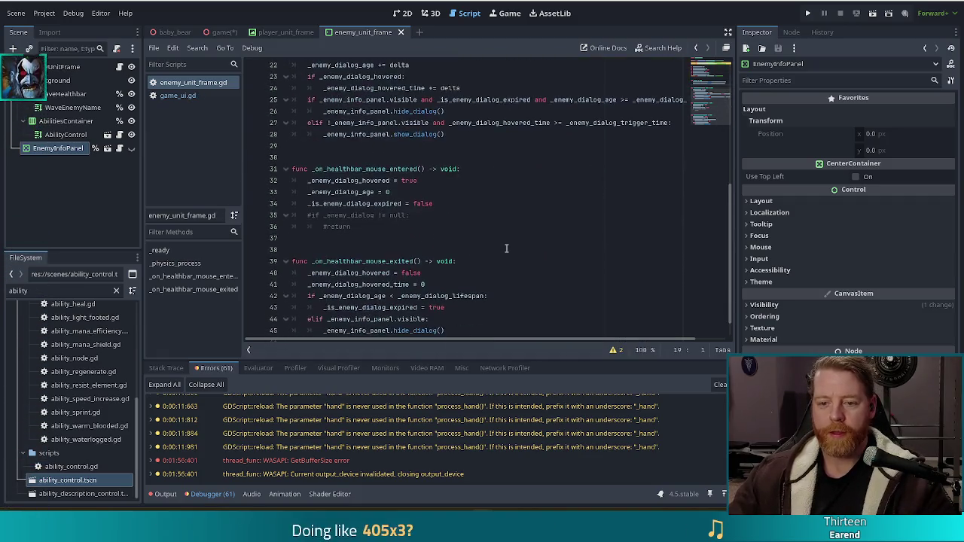
Step: Switch back to game_ui.gd and scroll down to the wave-enemy handler functions
left_click(182, 96)
scroll(482, 189, "down", 2)
left_click_drag(714, 173, 713, 242)
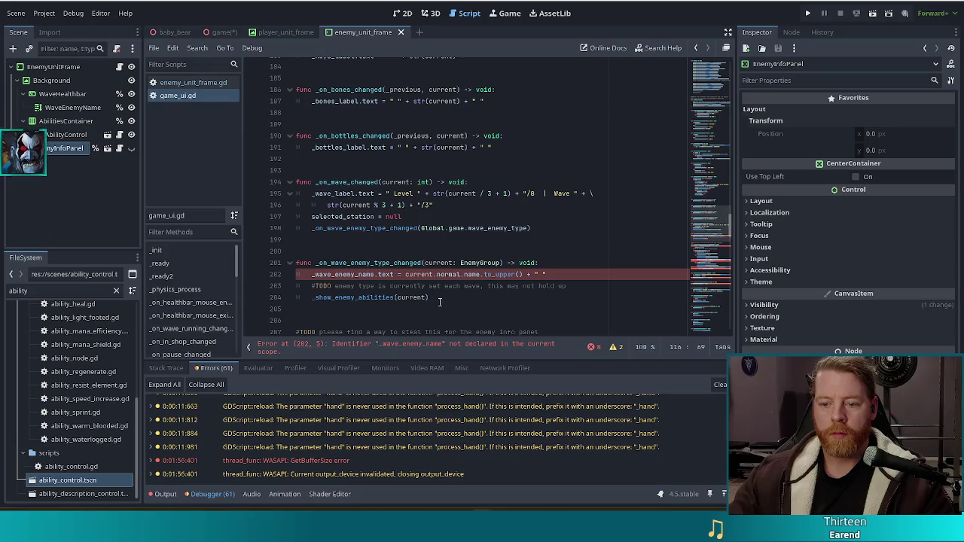
scroll(461, 296, "down", 1)
scroll(462, 297, "down", 5)
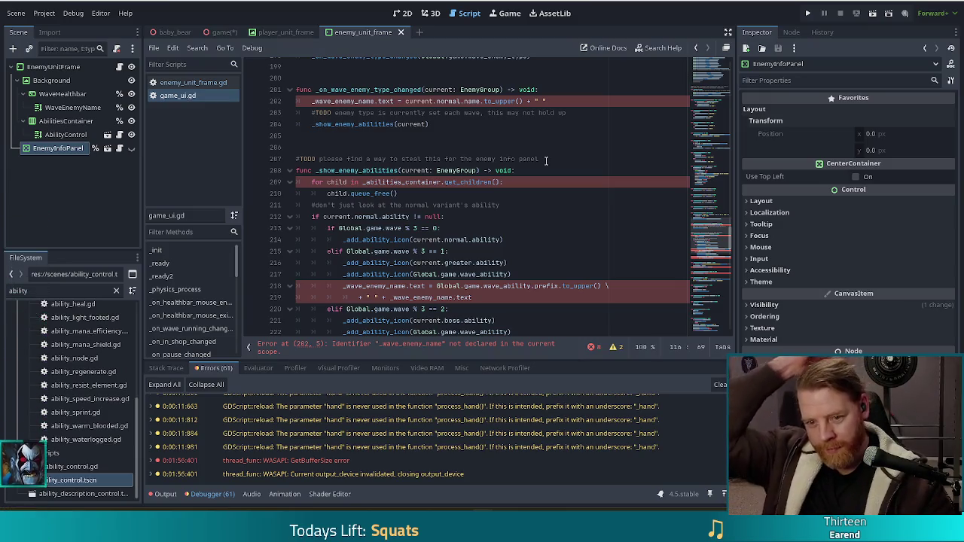
scroll(490, 214, "down", 6)
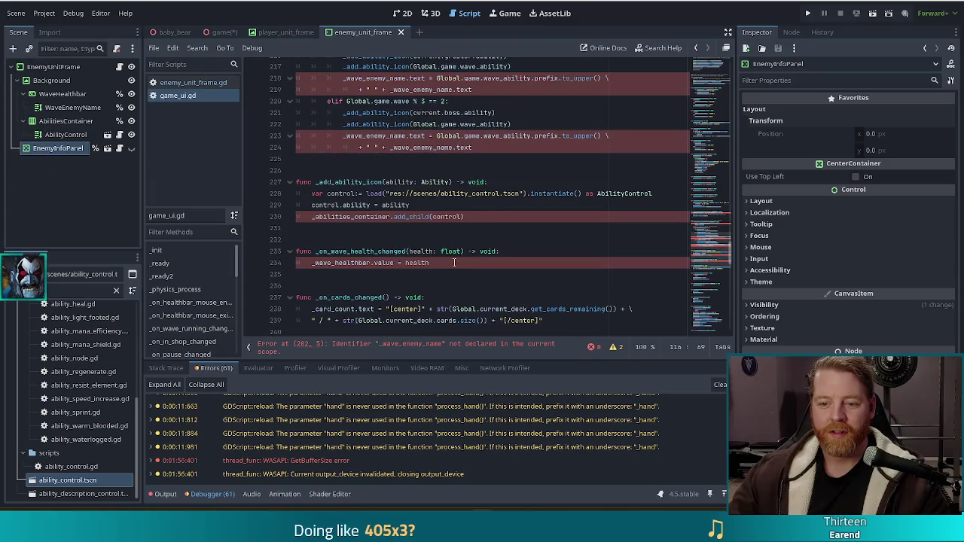
scroll(476, 241, "up", 5)
scroll(477, 256, "up", 15)
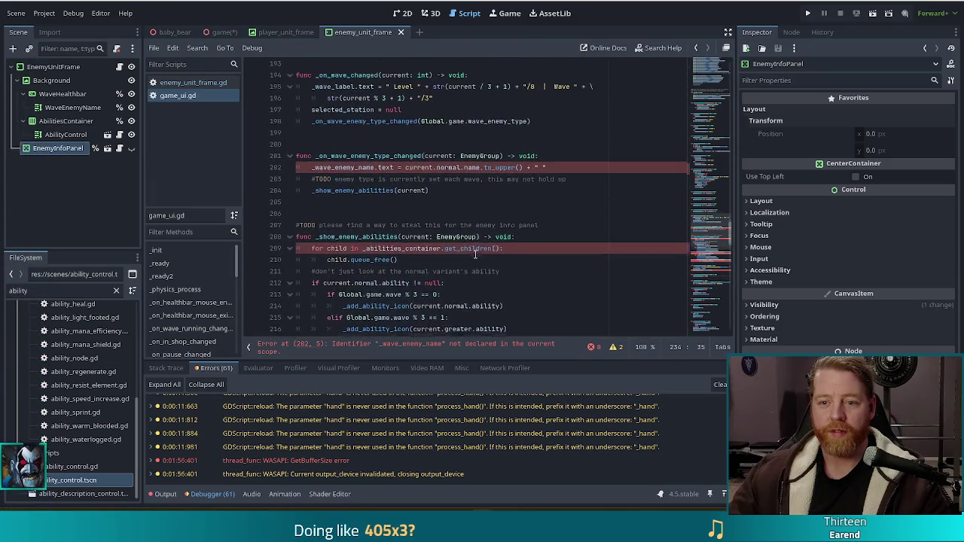
Step: Select from line 200 through _on_wave_health_changed, undoing an accidental deletion
left_click(341, 146, "shift")
key("BackSpace")
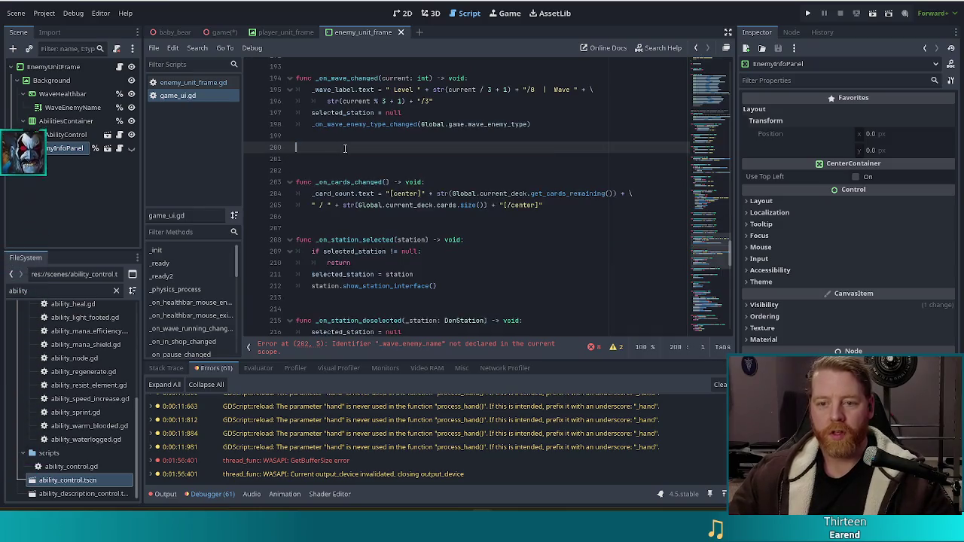
key("BackSpace")
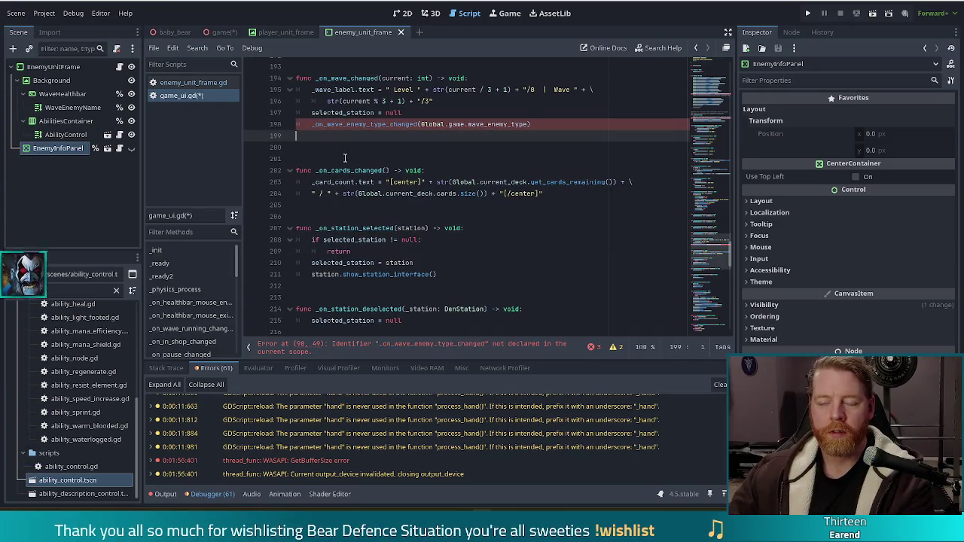
key("ctrl+z")
key("ctrl+z")
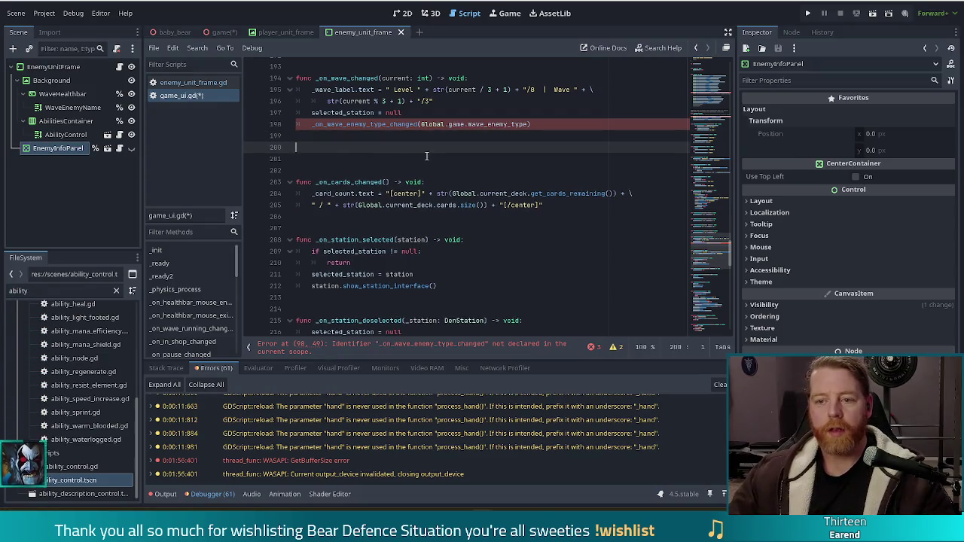
scroll(441, 162, "up", 1)
scroll(441, 162, "up", 1)
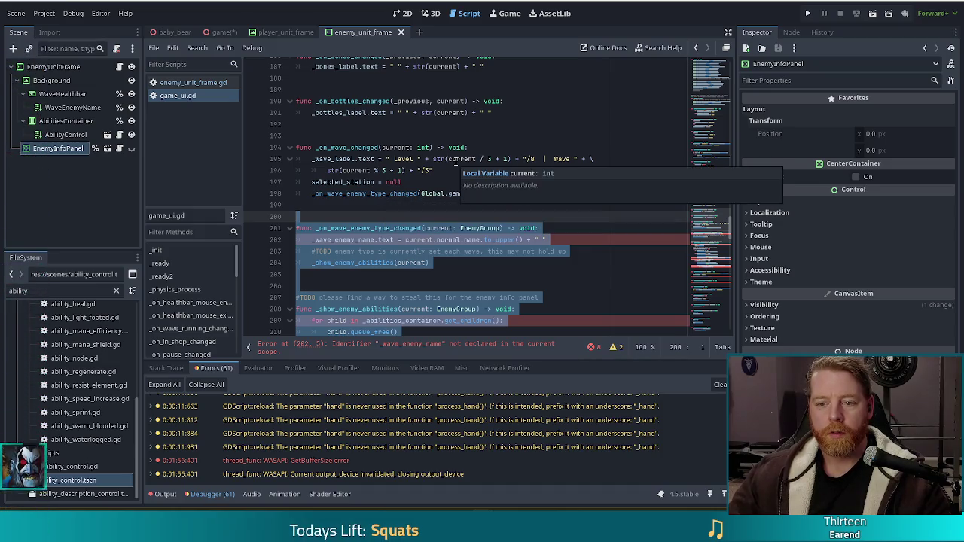
scroll(461, 216, "down", 1)
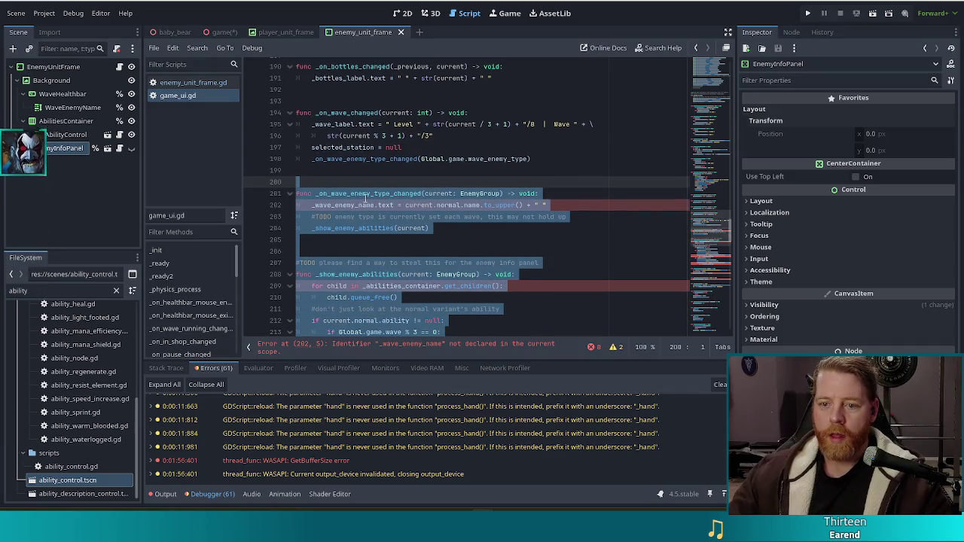
scroll(365, 197, "down", 3)
scroll(366, 197, "down", 5)
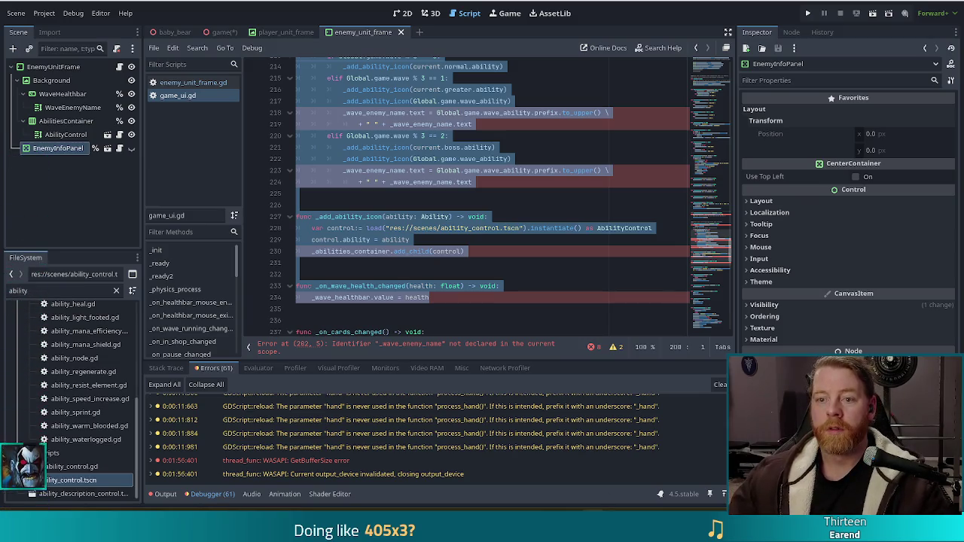
scroll(426, 211, "up", 5)
scroll(426, 211, "up", 3)
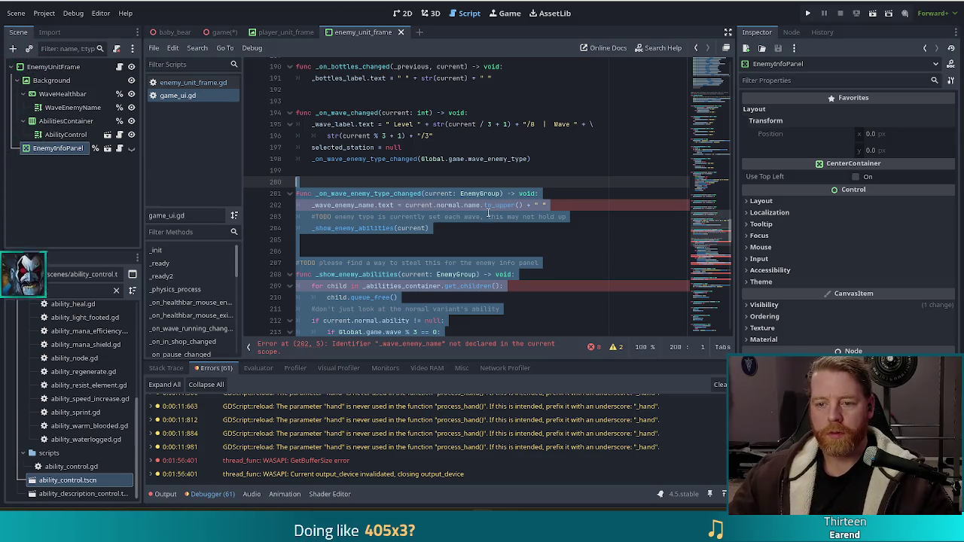
Step: Paste the cut enemy-type, ability and wave-health functions at the end of enemy_unit_frame.gd and save
key("ctrl+x")
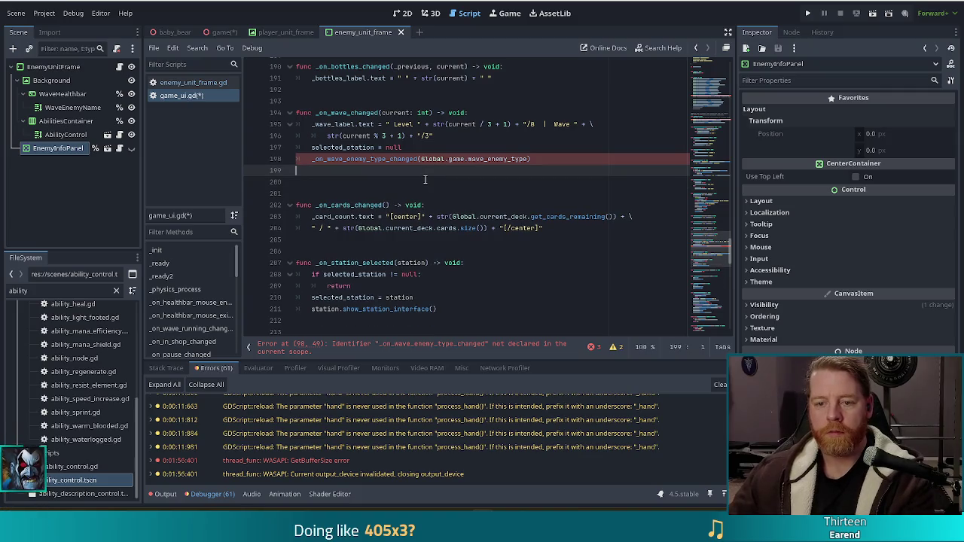
left_click(188, 83)
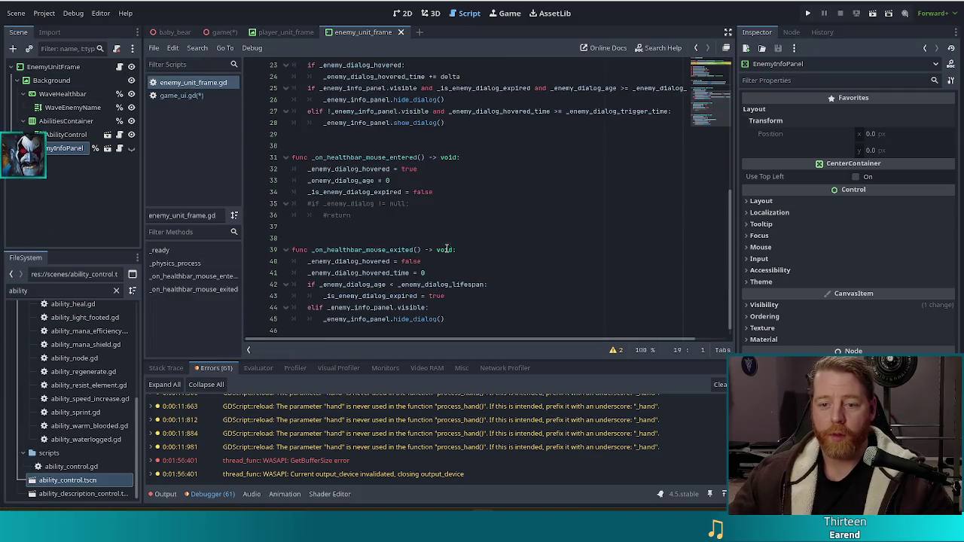
scroll(420, 249, "down", 1)
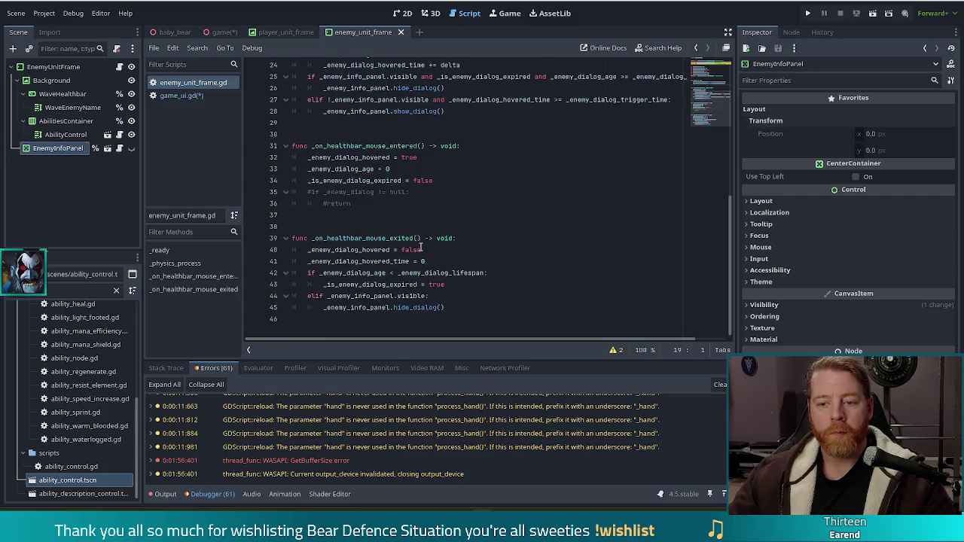
left_click(481, 309)
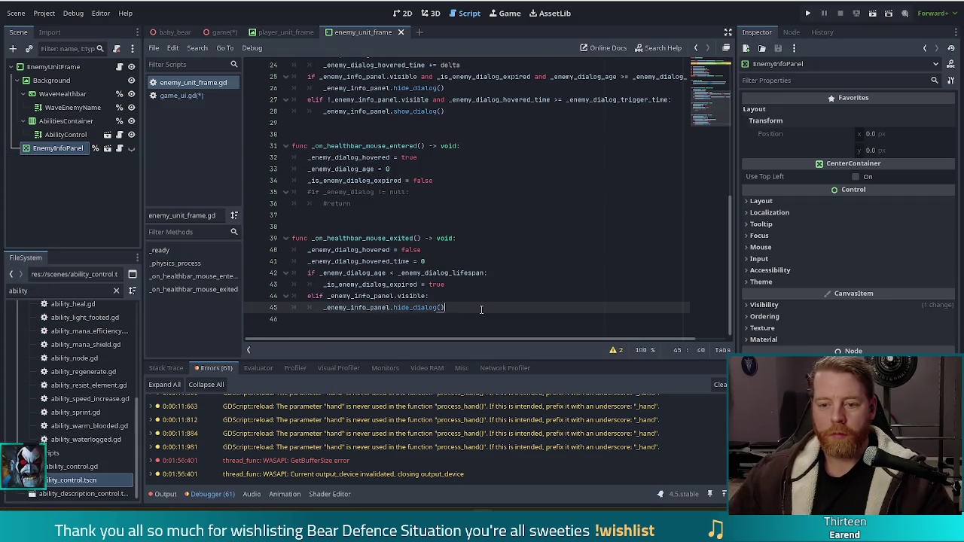
key("ctrl+End")
scroll(480, 308, "up", 7)
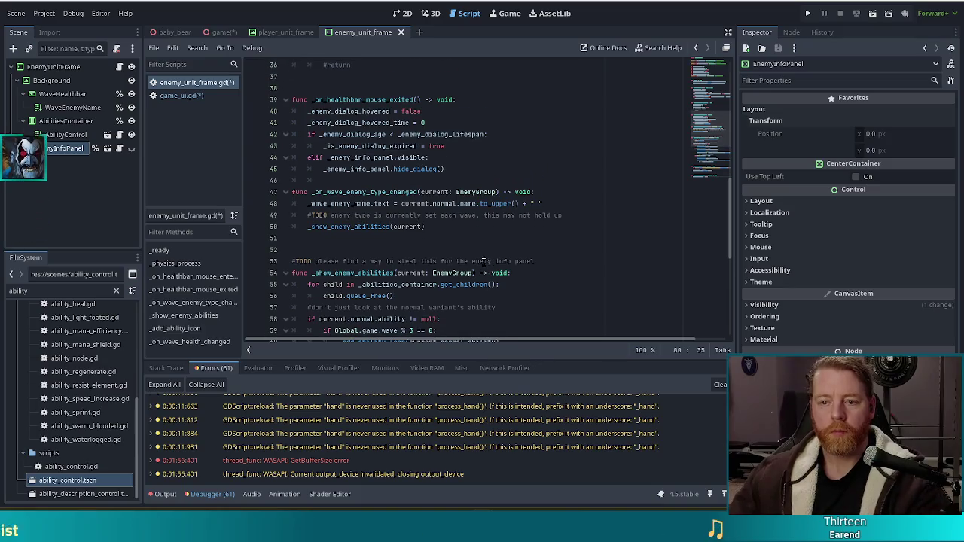
left_click(381, 181)
key("Return")
key("BackSpace")
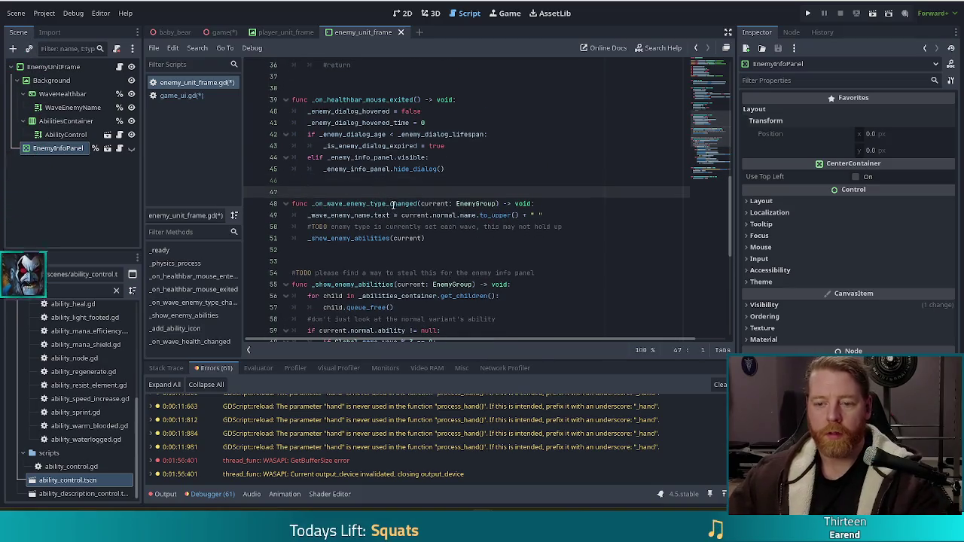
key("ctrl+s")
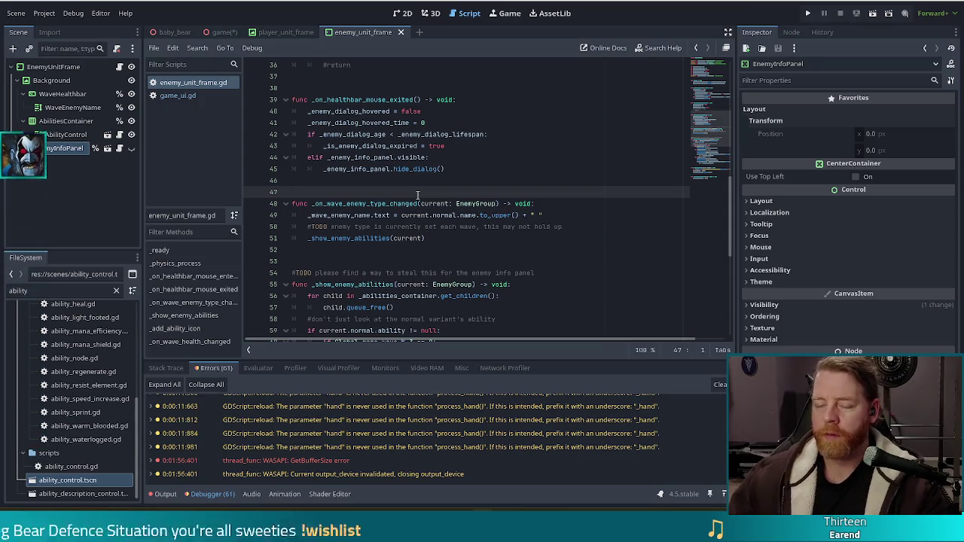
left_click(164, 96)
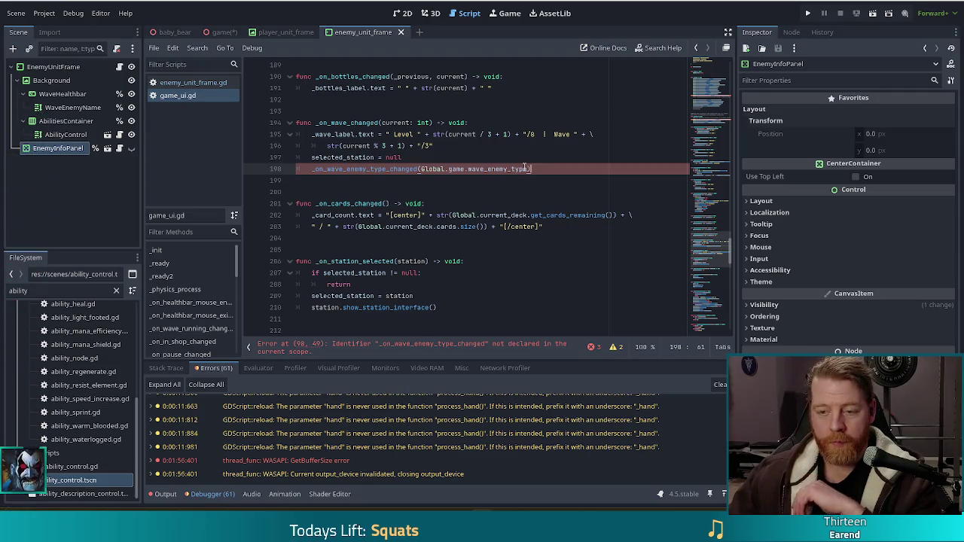
Step: Cut the wave_enemy_type_changed connection from game_ui.gd and paste it after the healthbar connections
scroll(712, 107, "up", 1)
left_click(700, 145)
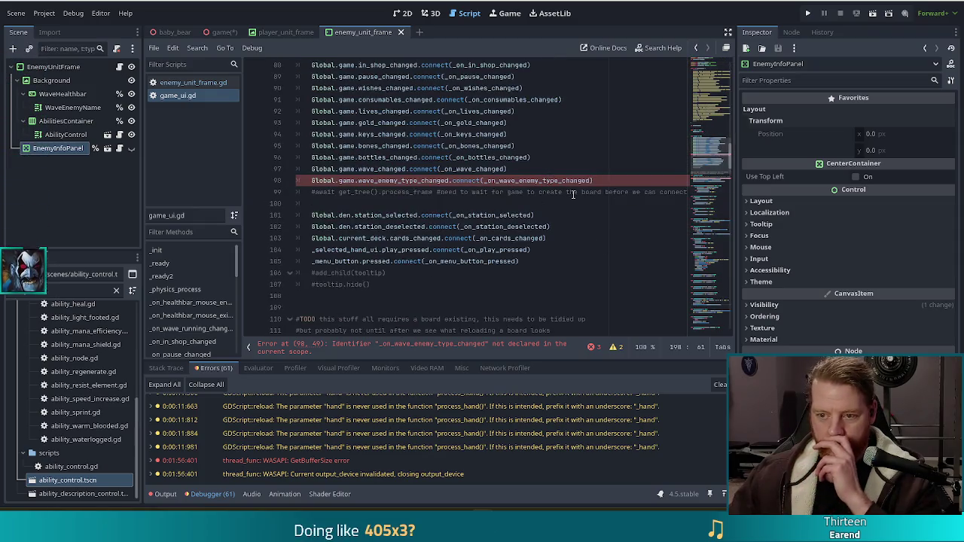
left_click_drag(601, 180, 599, 168)
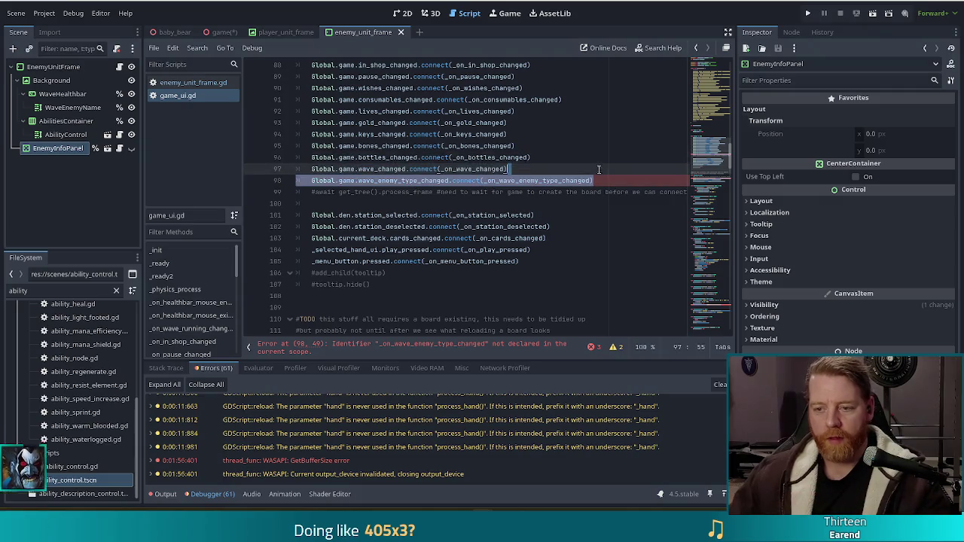
key("ctrl+x")
left_click(193, 82)
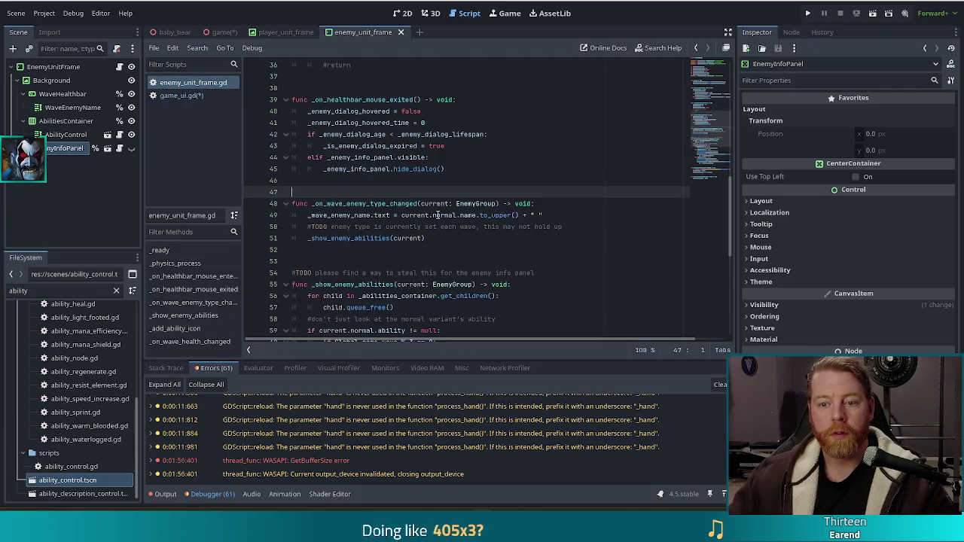
scroll(452, 231, "up", 7)
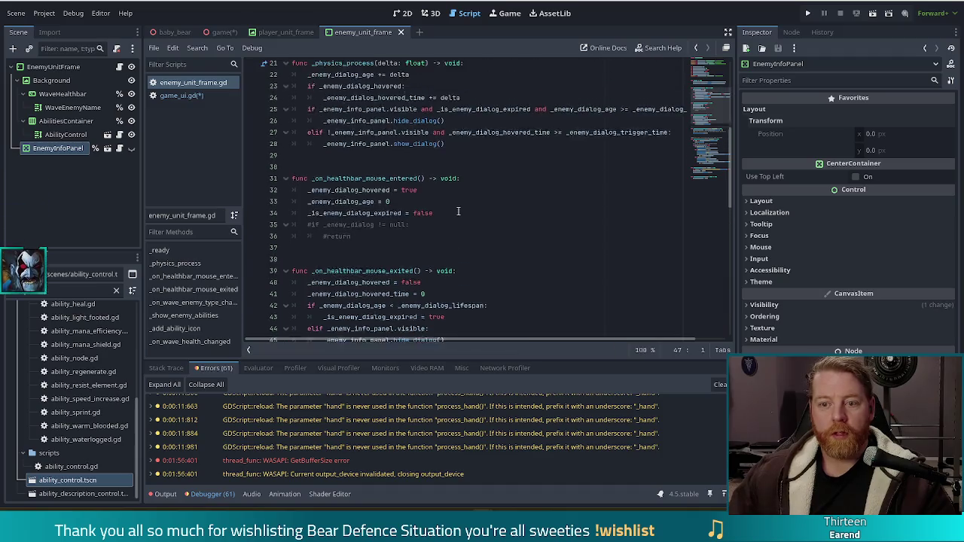
scroll(527, 150, "up", 1)
left_click(568, 135)
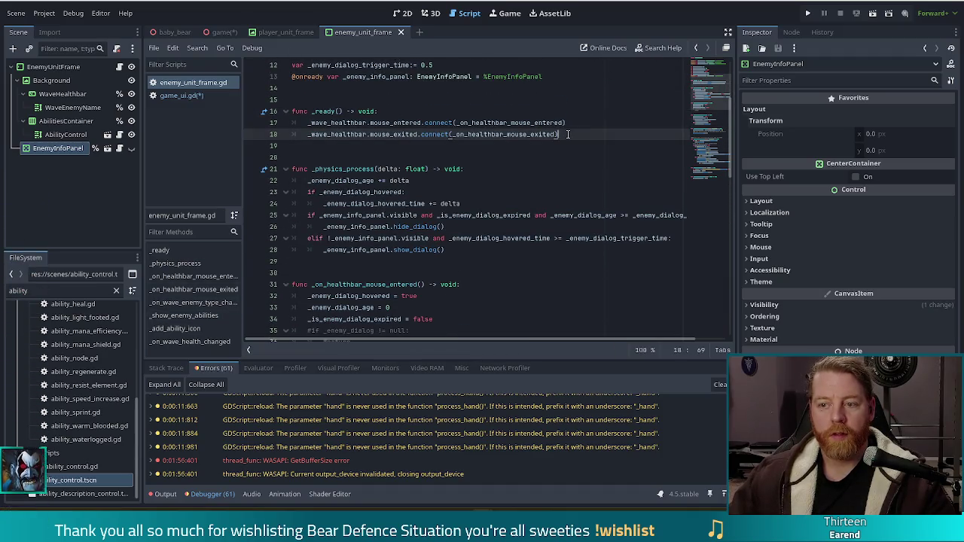
key("ctrl+v")
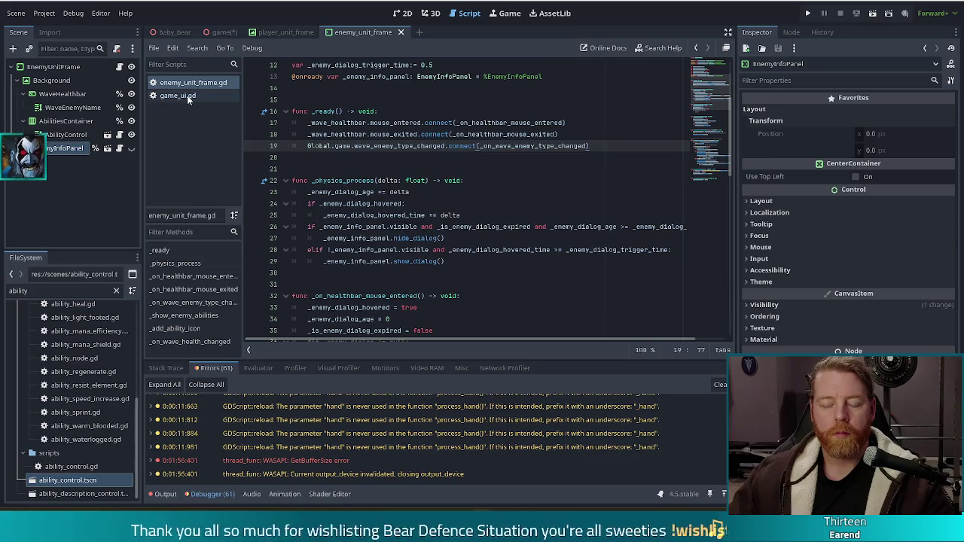
left_click(187, 96)
scroll(645, 185, "down", 8)
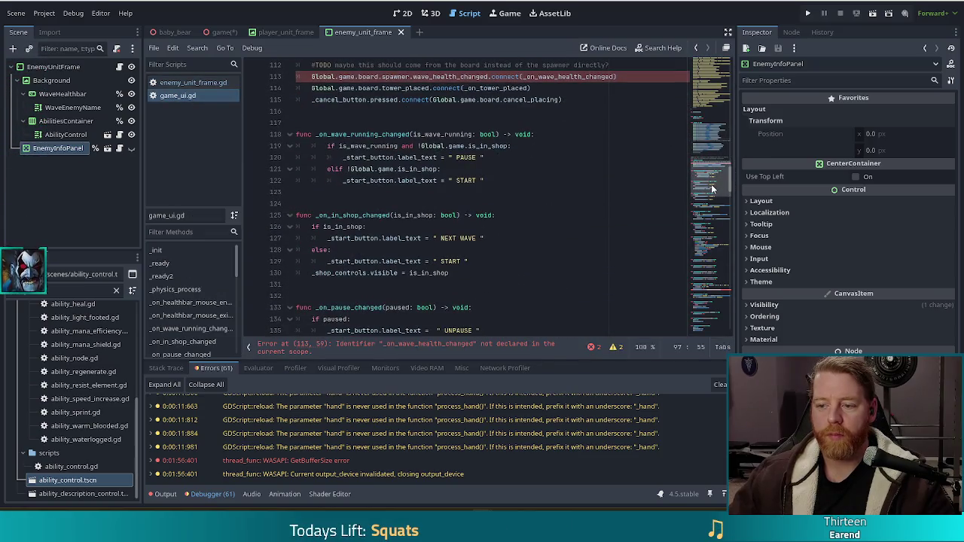
scroll(452, 214, "up", 3)
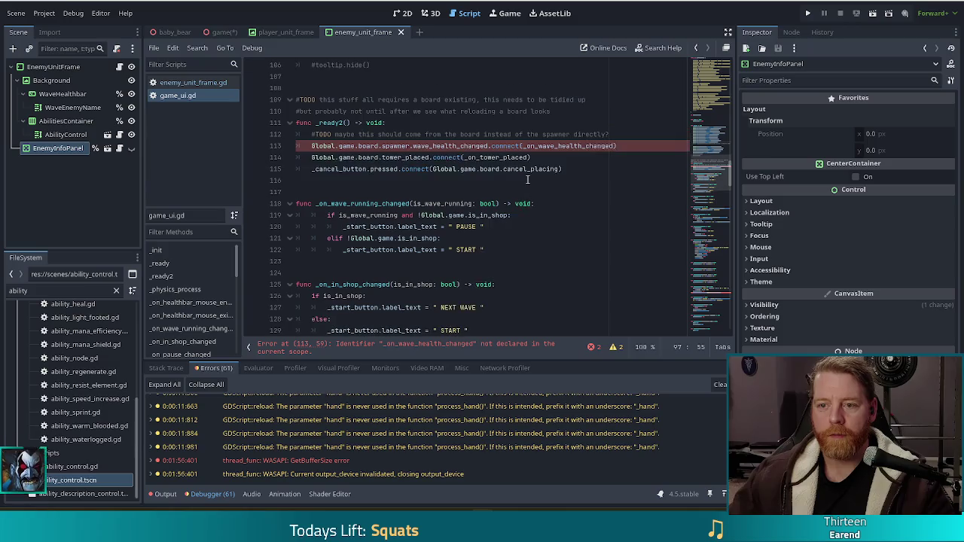
left_click(539, 180)
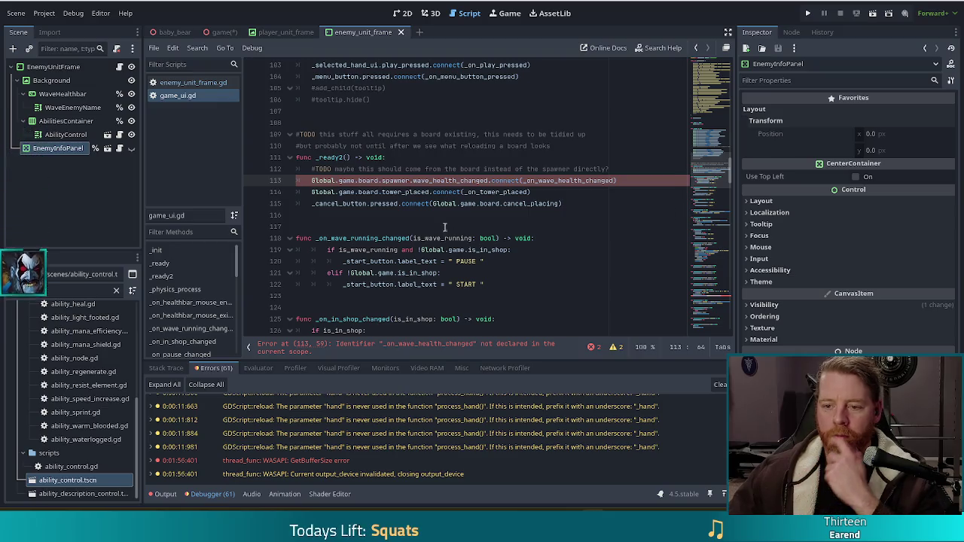
left_click(601, 205)
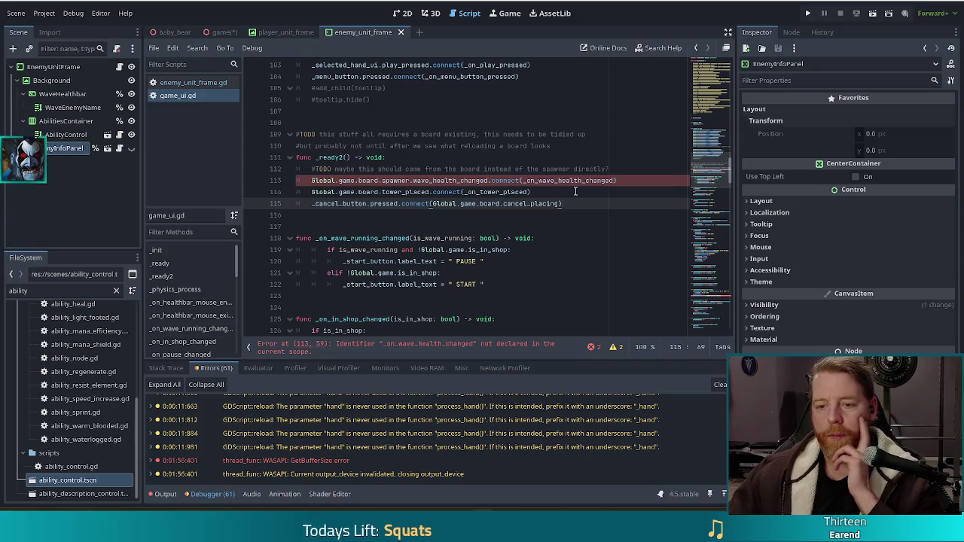
left_click(511, 182)
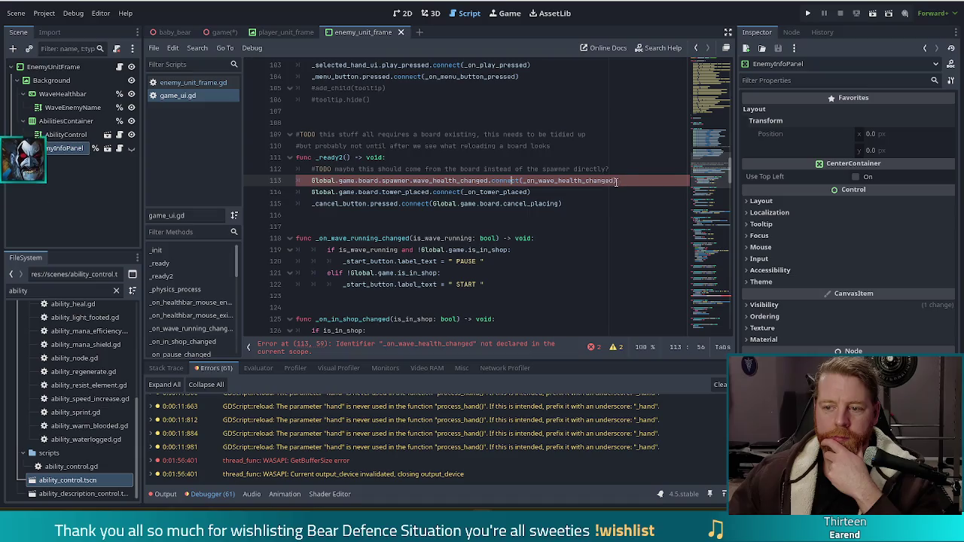
left_click(616, 182)
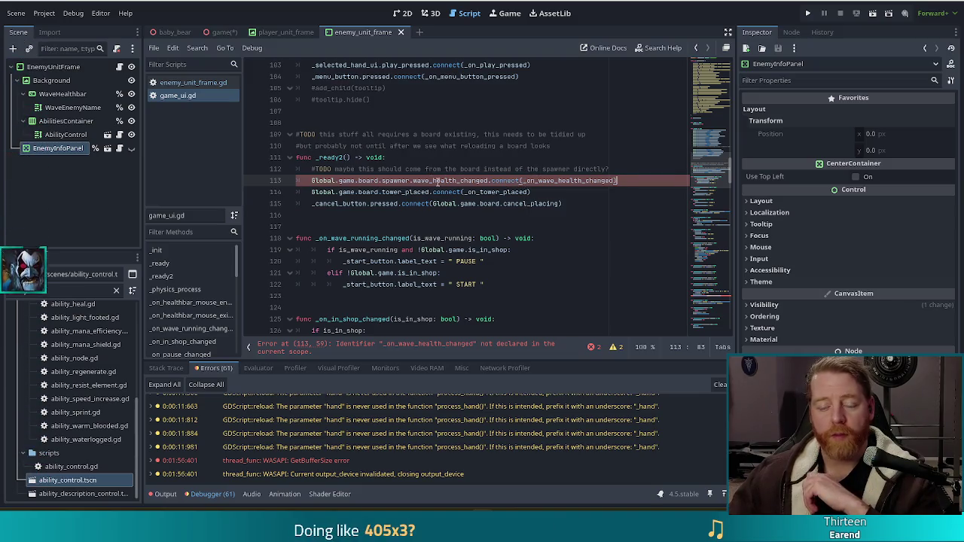
mouse_move(437, 182)
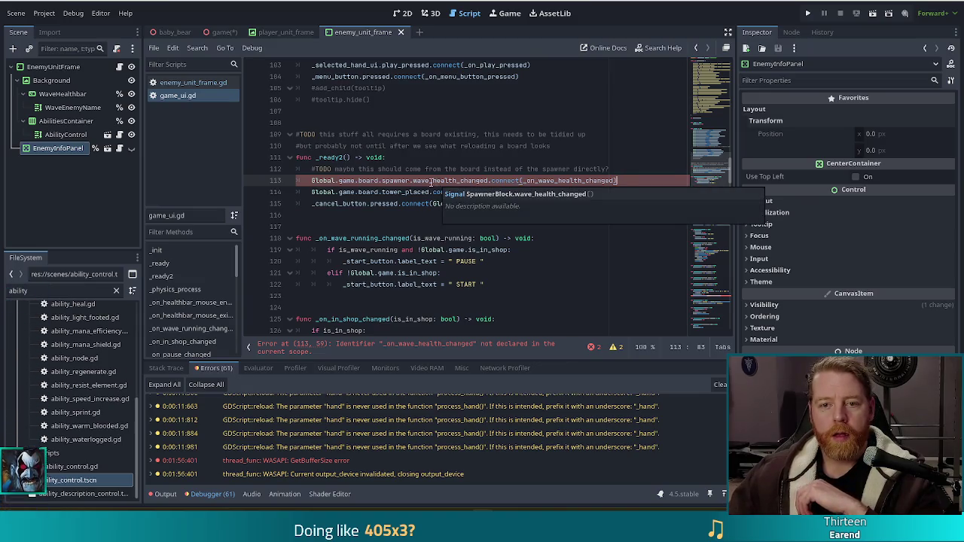
scroll(445, 177, "up", 4)
left_click(450, 167)
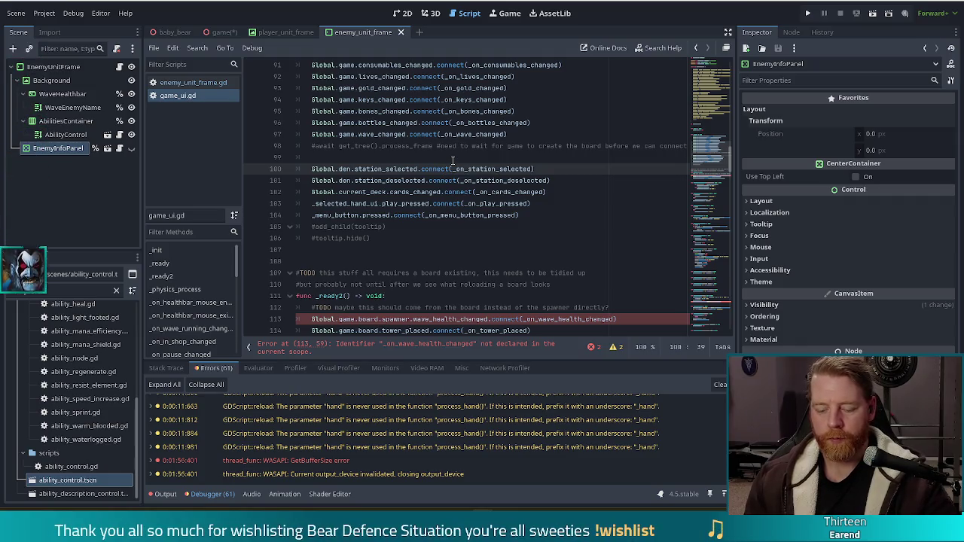
Step: Search the whole project for 'ready2' and open the matches in title_ui.gd
key("ctrl+shift+f")
type("ready2")
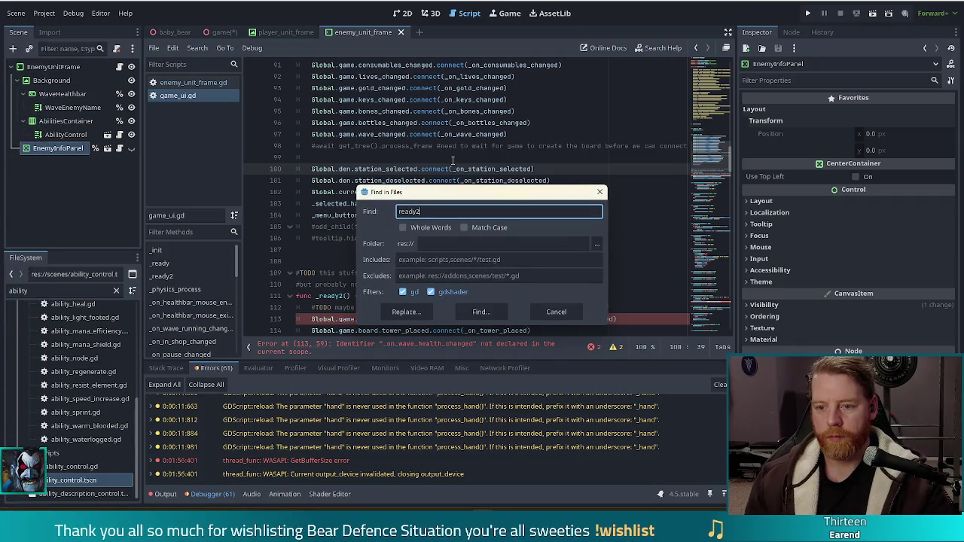
left_click(494, 306)
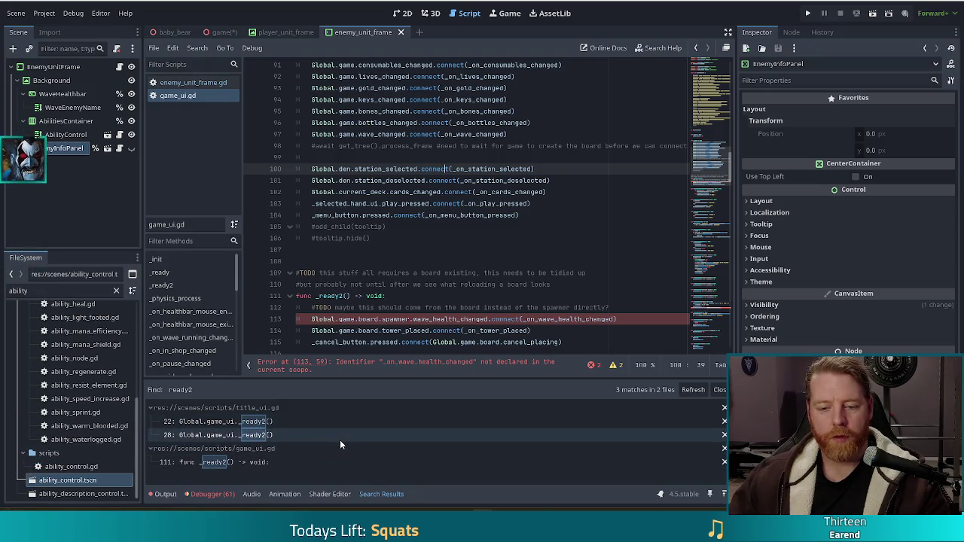
left_click(256, 435)
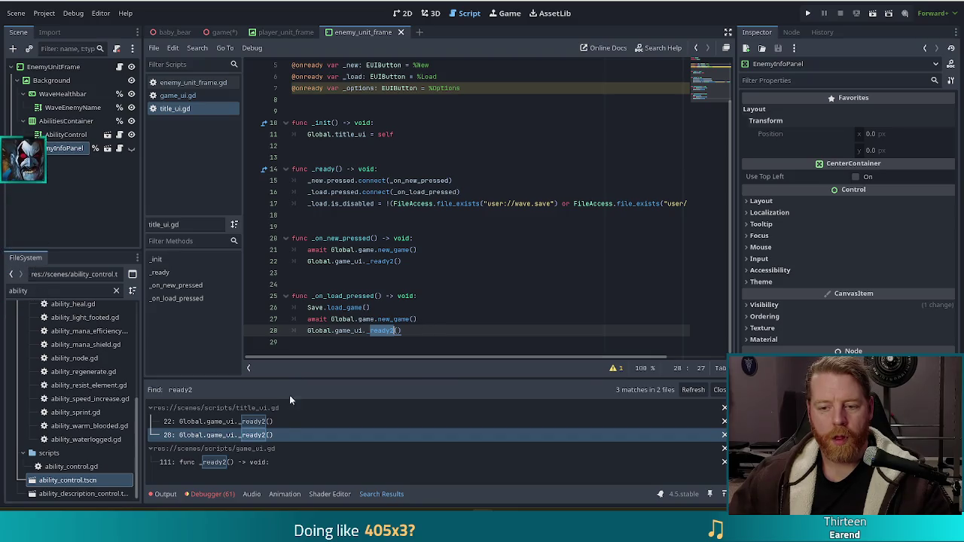
left_click(249, 420)
Step: Jump from the new_game call to its definition in game.gd
left_click(402, 250)
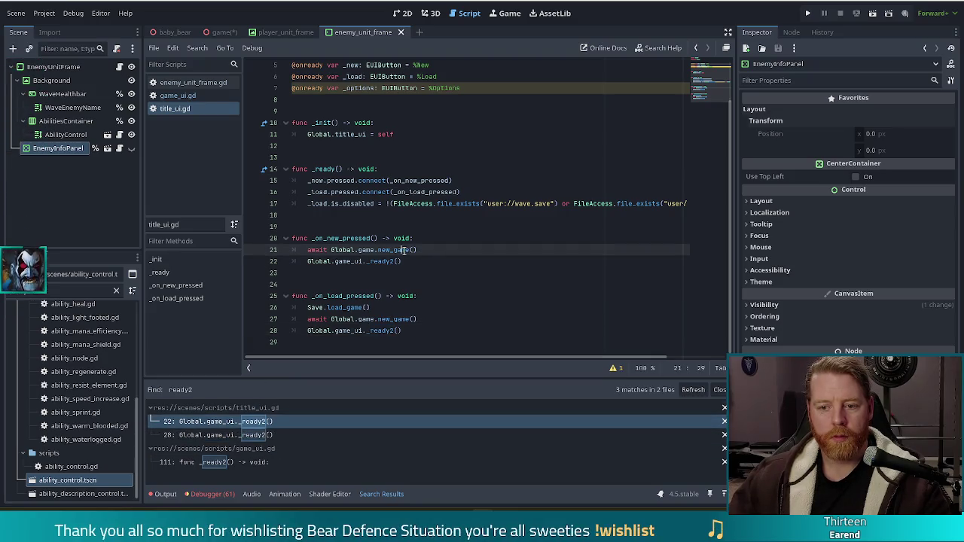
left_click(413, 261)
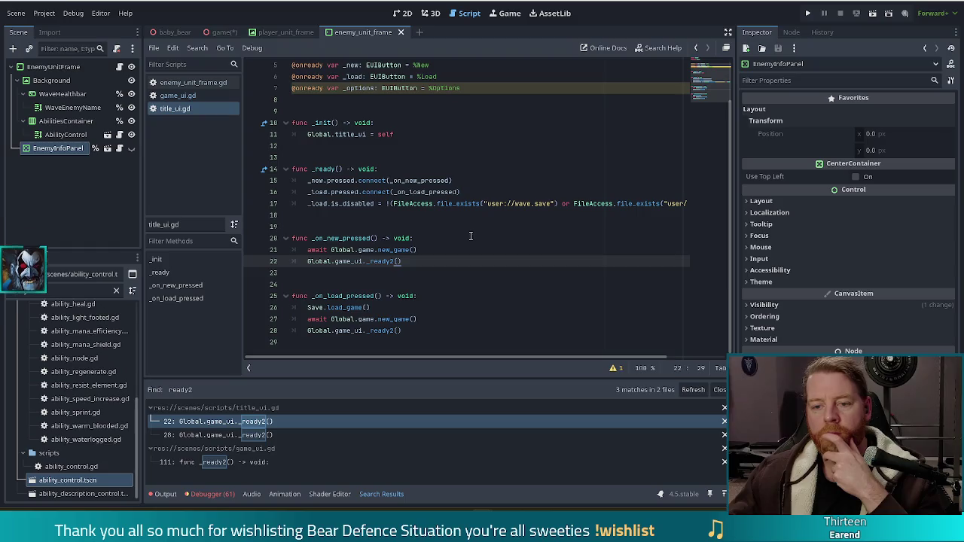
scroll(454, 239, "up", 1)
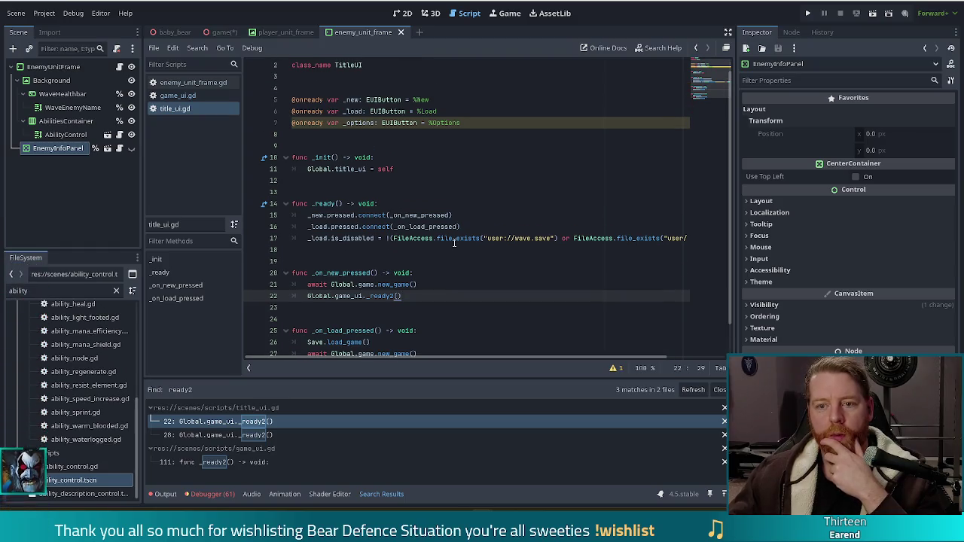
scroll(454, 243, "down", 1)
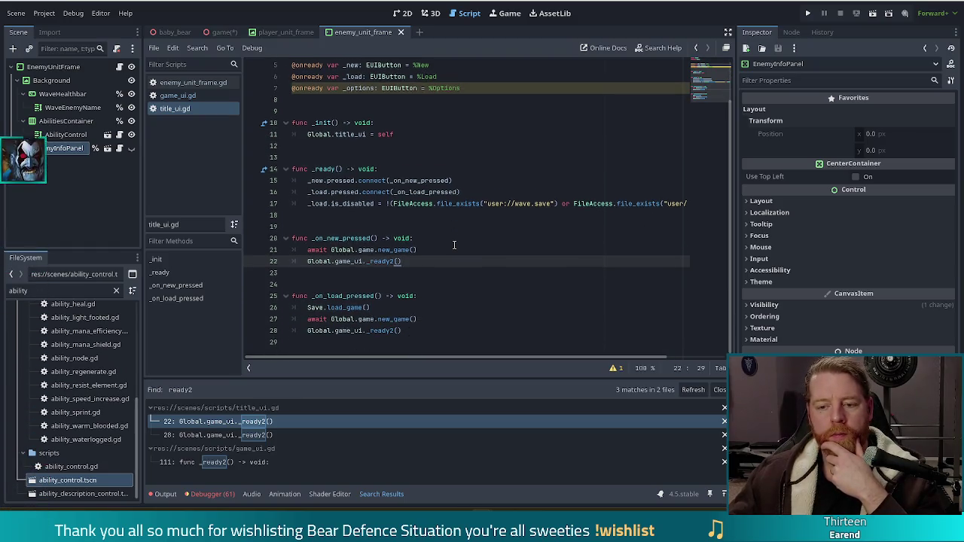
left_click(397, 249)
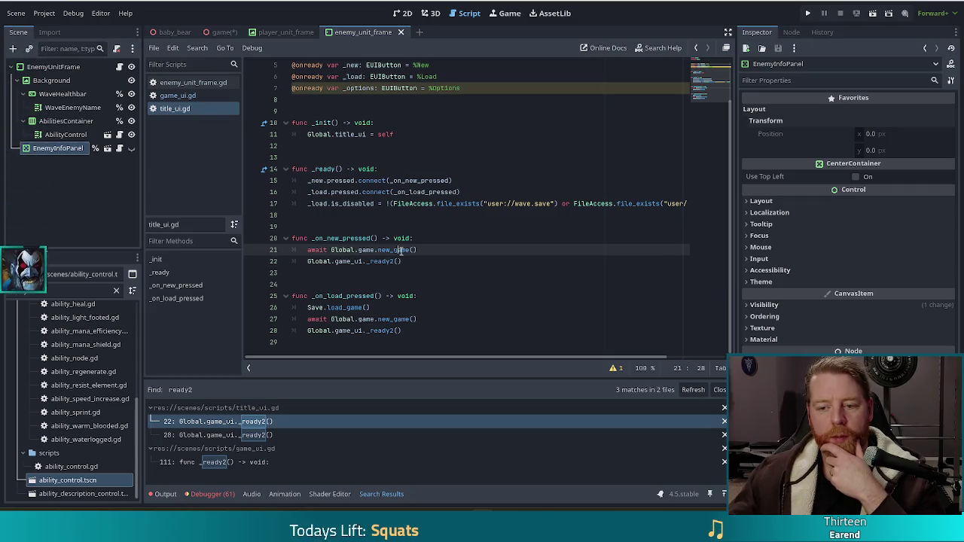
left_click(398, 250, "ctrl")
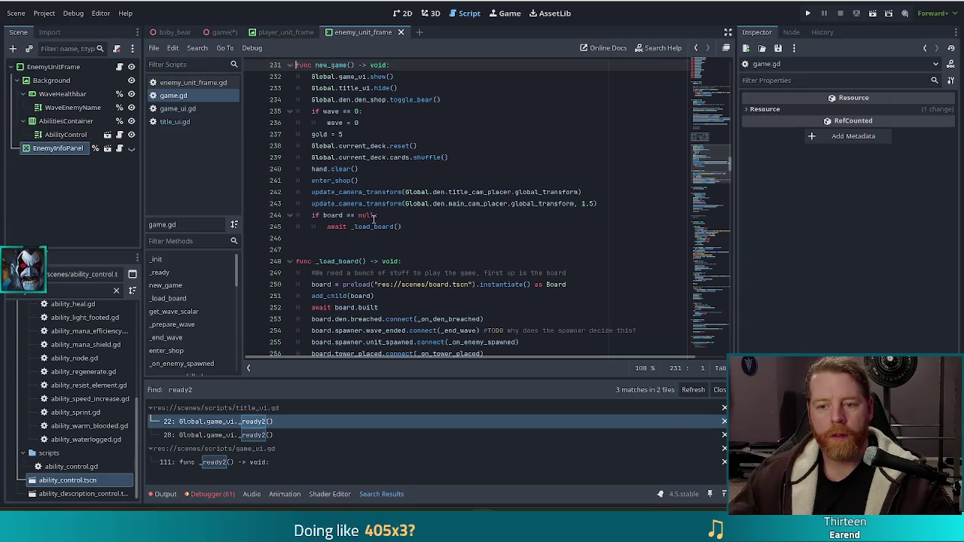
Step: Jump from the await _load_board() call to its definition and view the await board.built line
left_click(410, 226)
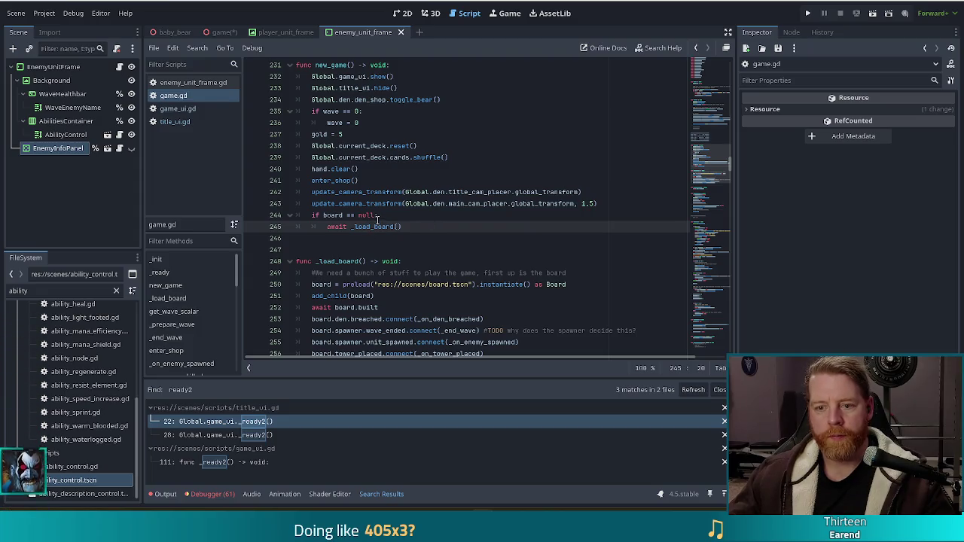
left_click(374, 227, "ctrl")
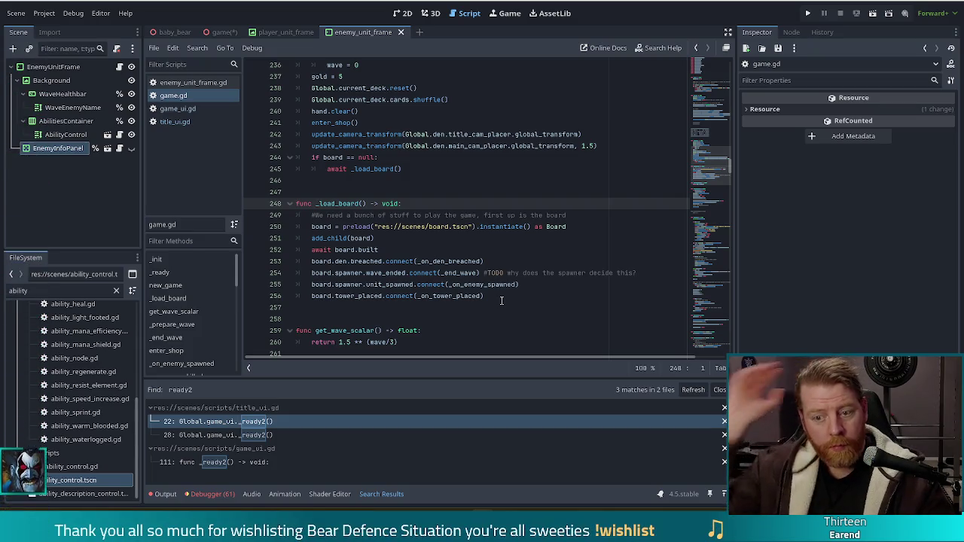
left_click(395, 251)
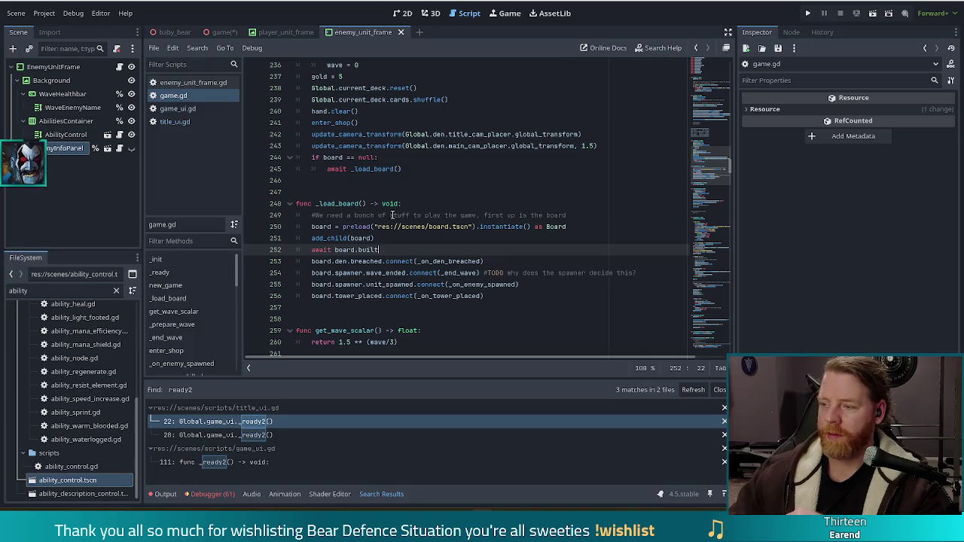
Step: Return to enemy_unit_frame.gd to view its _ready signal connections
left_click(195, 83)
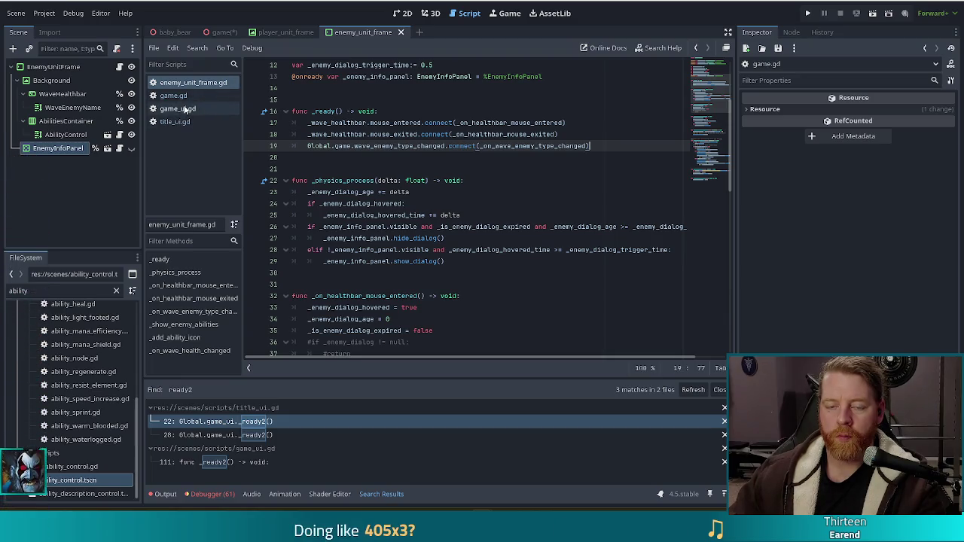
Step: Remove the wave_health_changed connect line at line 113 of game_ui.gd
left_click(205, 111)
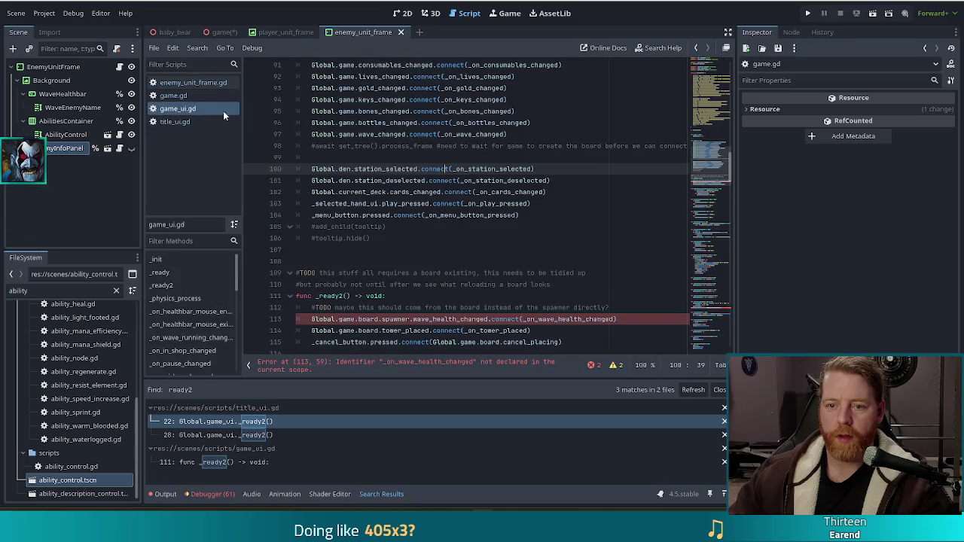
scroll(482, 226, "down", 3)
left_click(628, 211)
left_click(628, 204, "shift")
key("BackSpace")
Step: Paste it into enemy_unit_frame.gd's _ready and begin a '#TODO this needs to be called after the board is ready' comment above
left_click(188, 82)
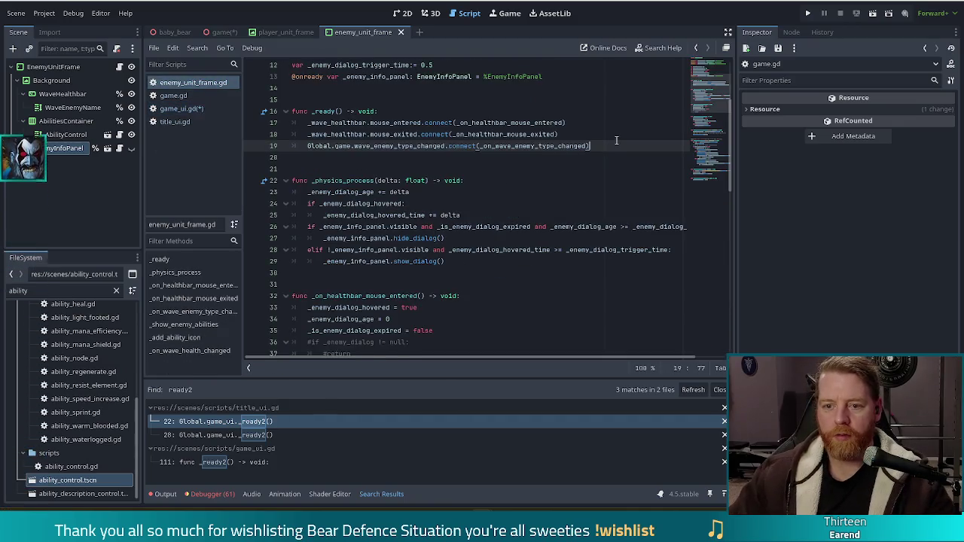
key("Return")
type("Global.game.board.spawner.wave_health_changed.connect(_on_wave_health_changed)")
key("Up")
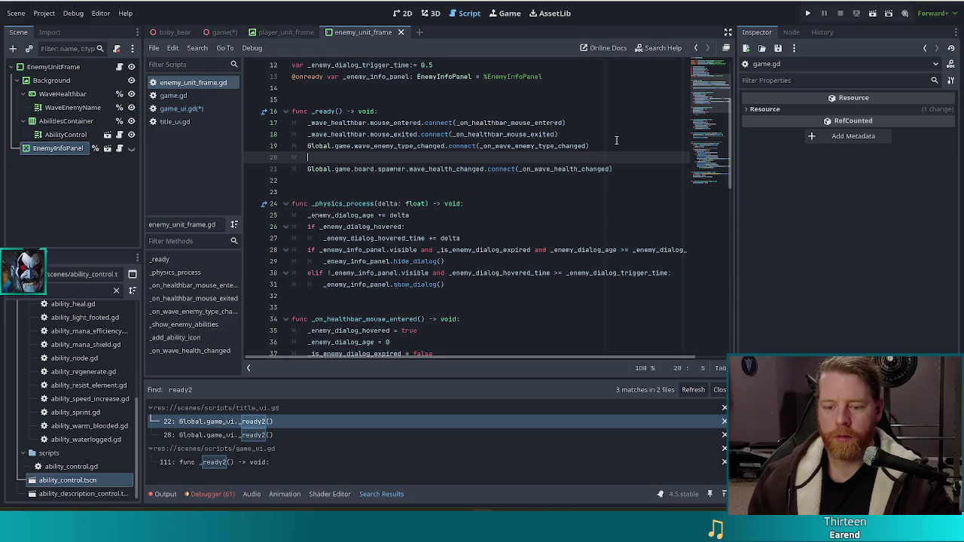
type("#TODO this n")
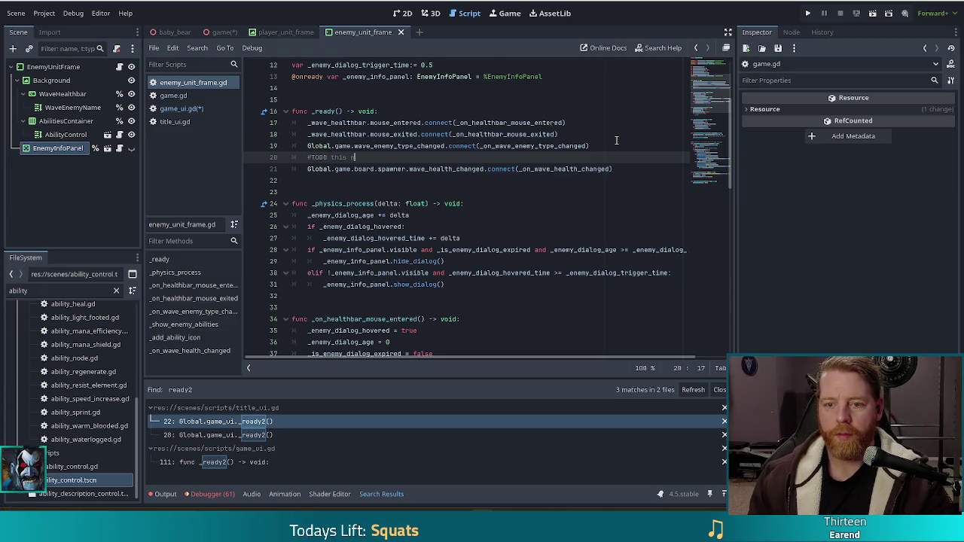
type("eeds to be called after the board is ready, so do that")
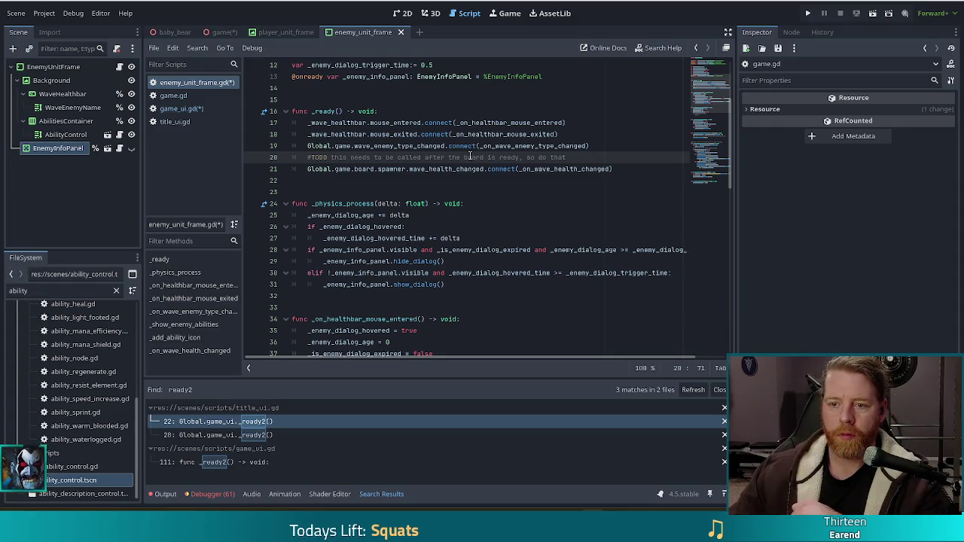
Step: Select the finished TODO comment together with the wave_health_changed connection line
left_click_drag(614, 170, 620, 144)
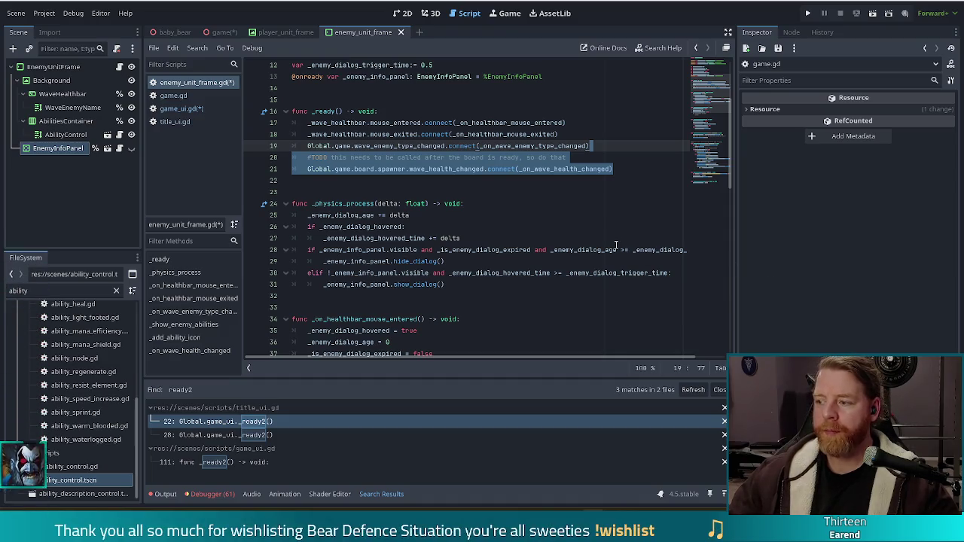
left_click(525, 145)
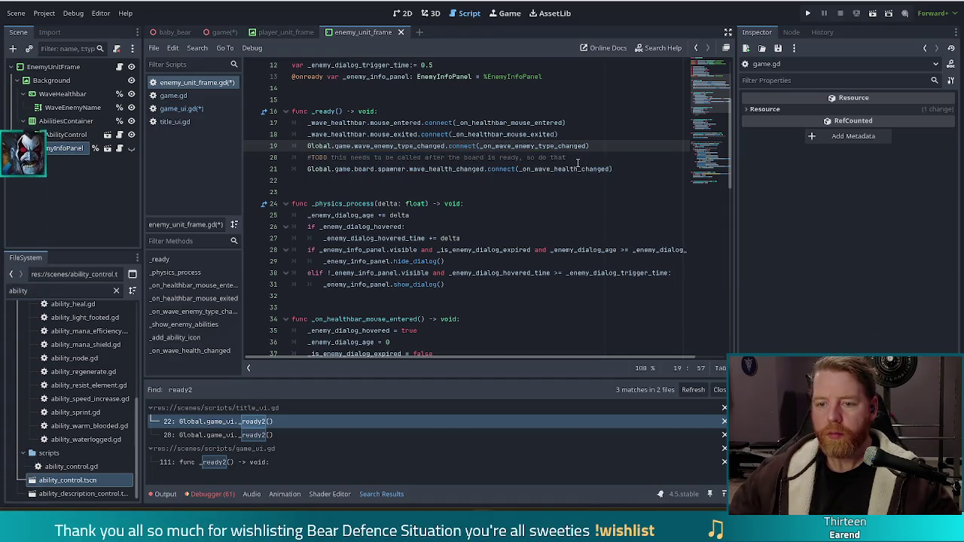
left_click(583, 157)
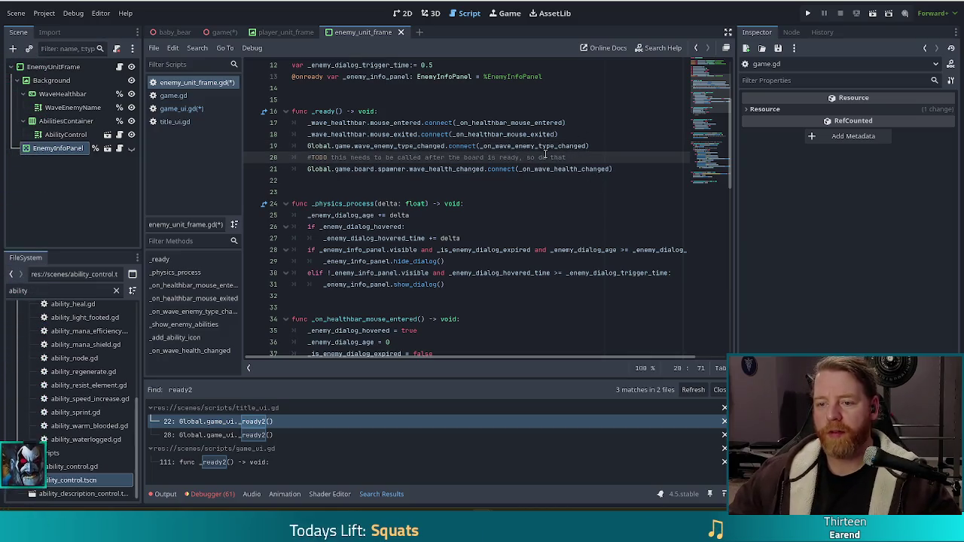
mouse_move(547, 143)
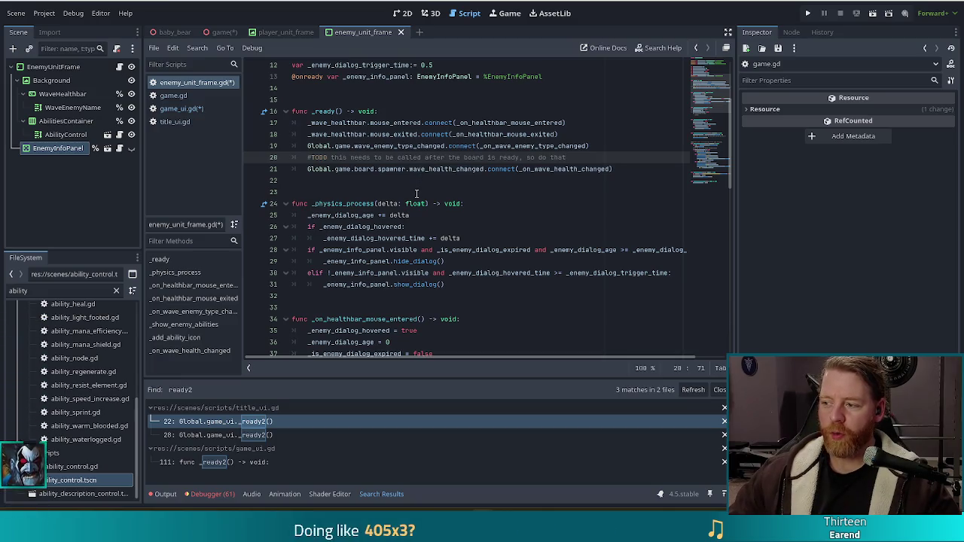
mouse_move(415, 204)
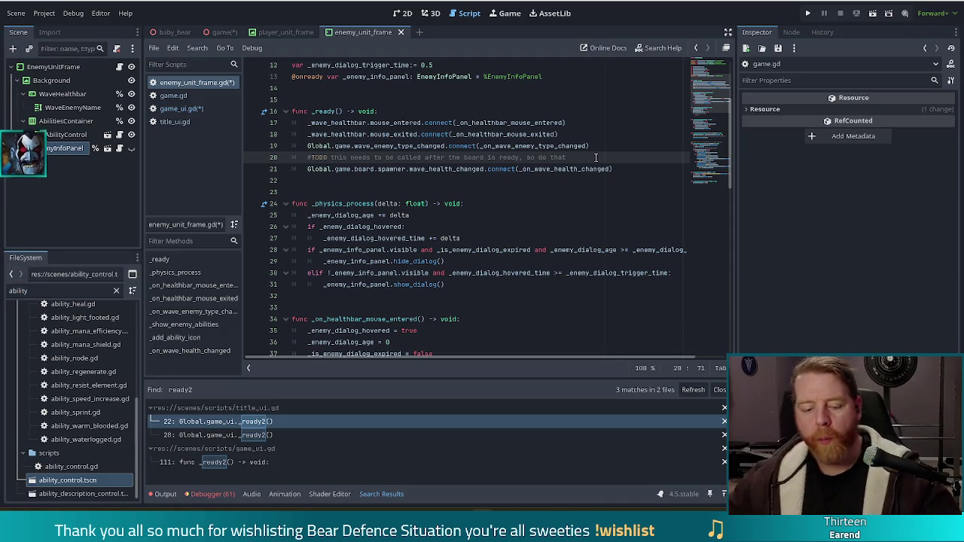
left_click(455, 181)
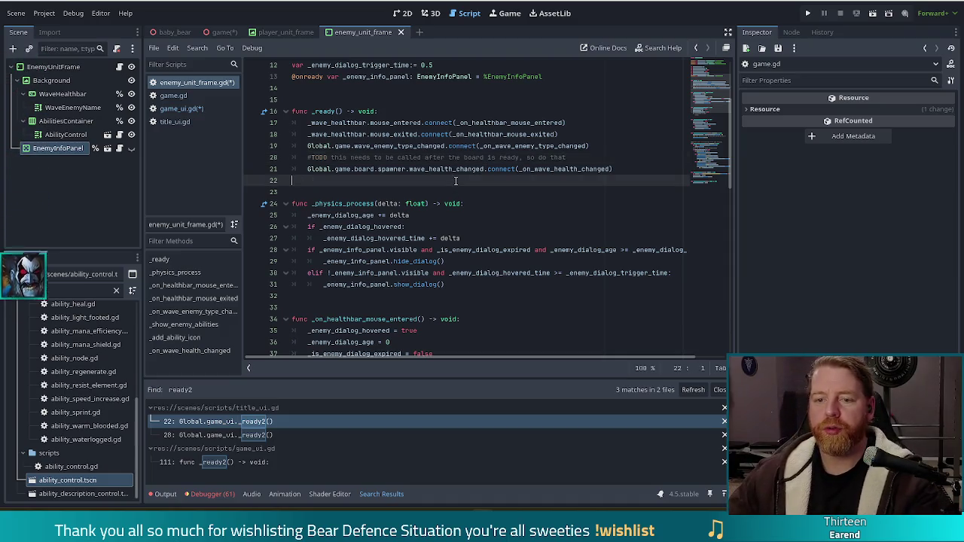
Step: After checking game_ui.gd and game.gd, declare 'func _on_board_built() -> void:' below _ready in enemy_unit_frame.gd
key("Return")
key("Return")
type("func _on_board_ready")
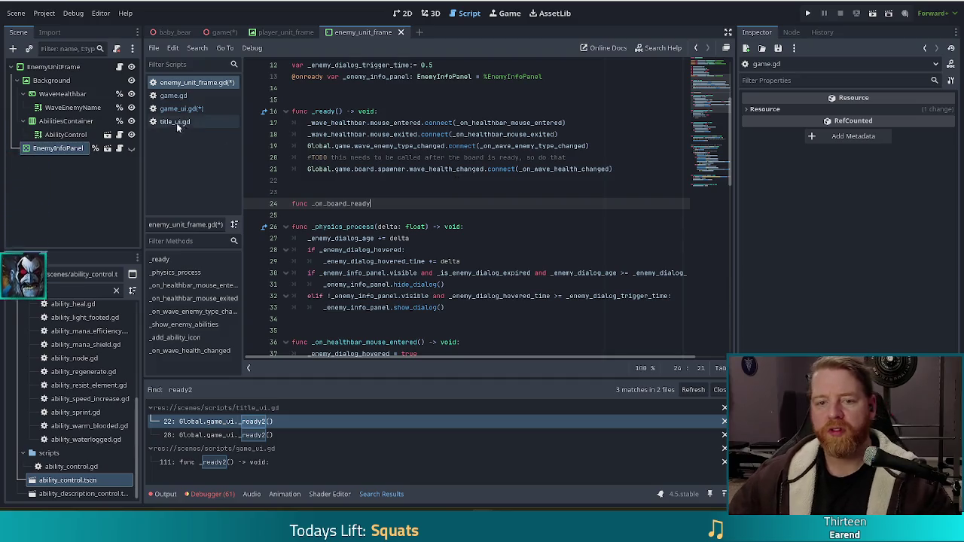
left_click(177, 110)
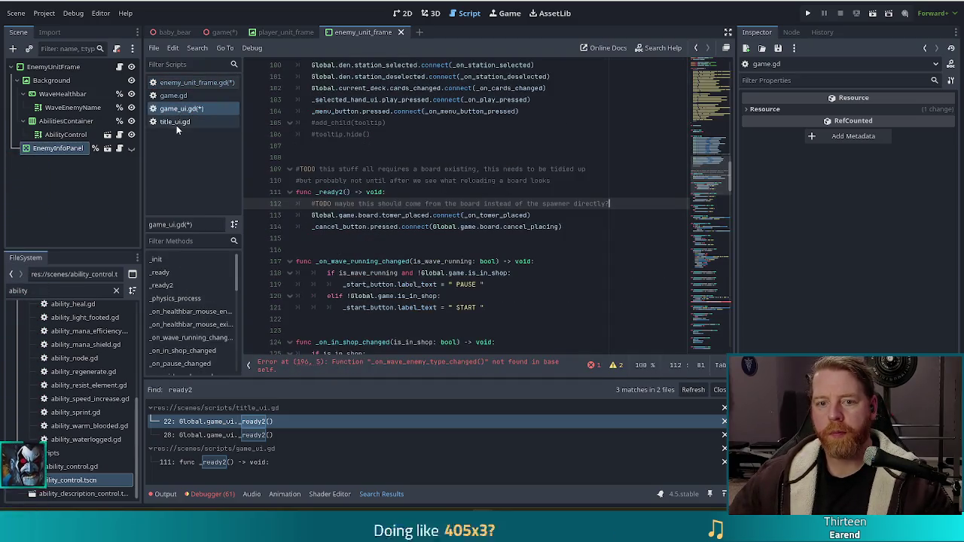
left_click(200, 81)
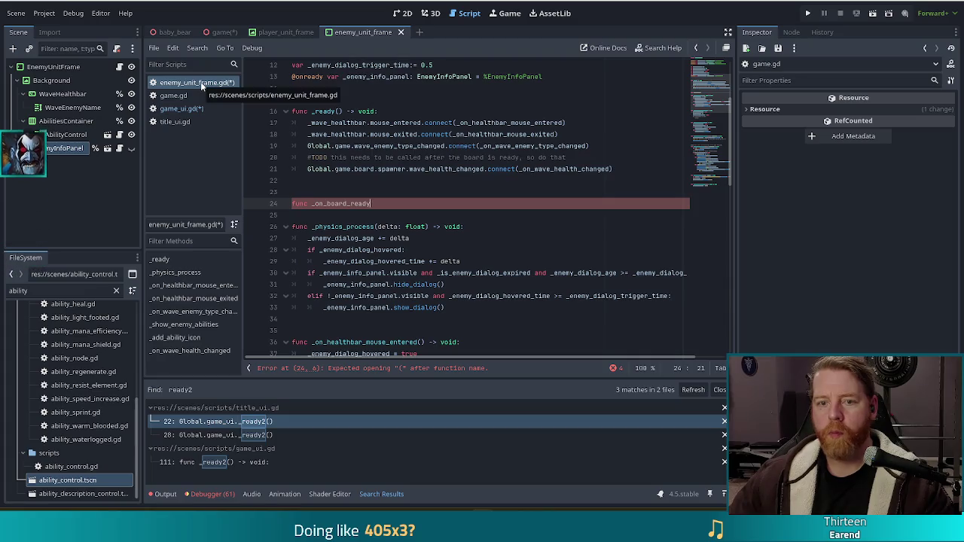
left_click(192, 96)
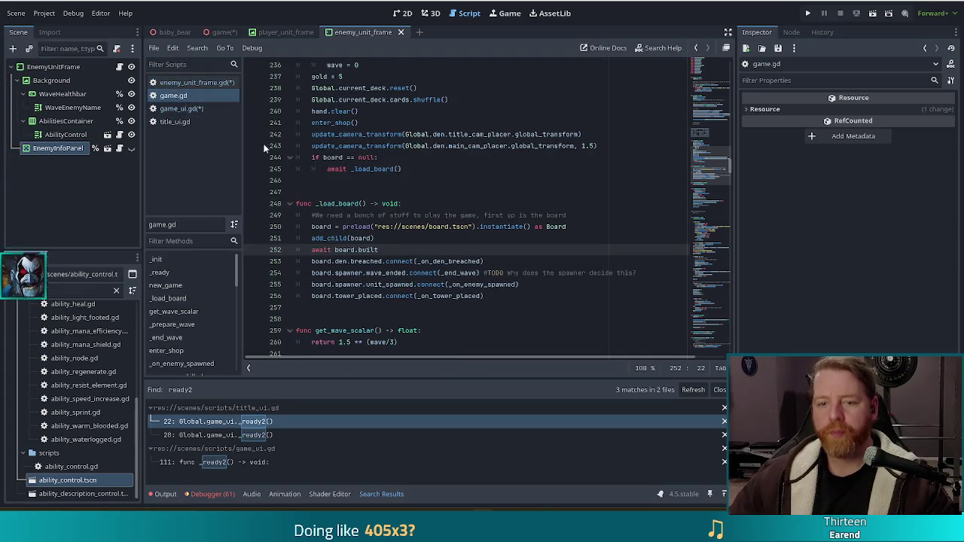
left_click(192, 109)
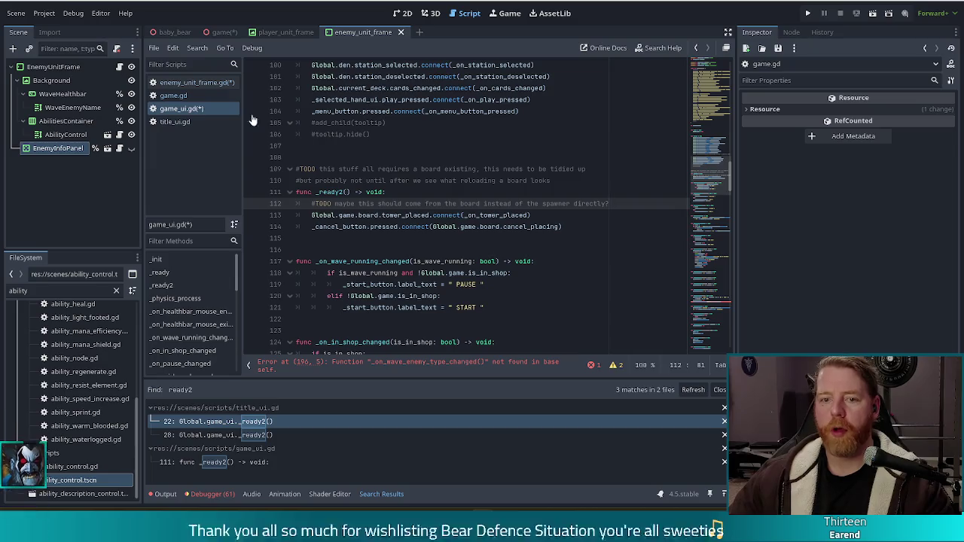
left_click(192, 82)
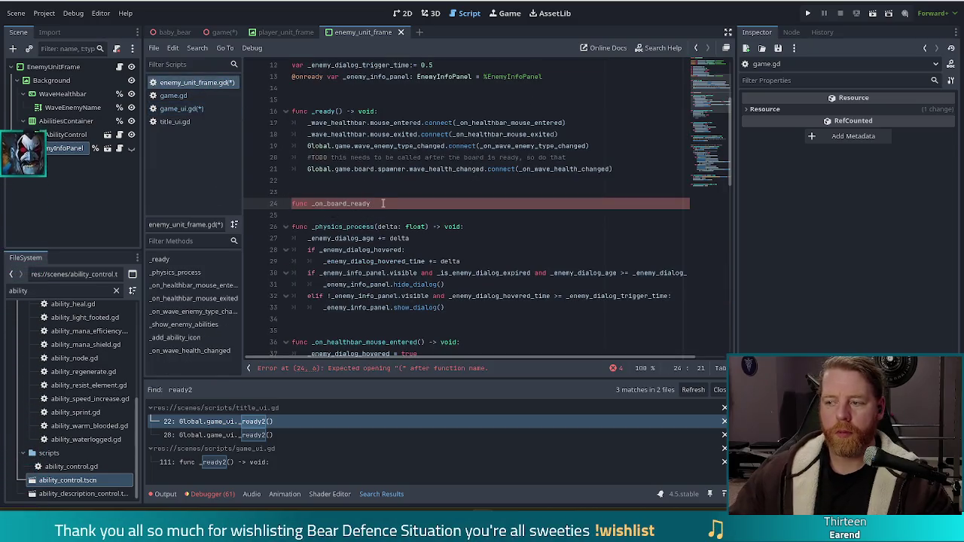
key("BackSpace")
key("BackSpace")
key("BackSpace")
type("built() -> vo")
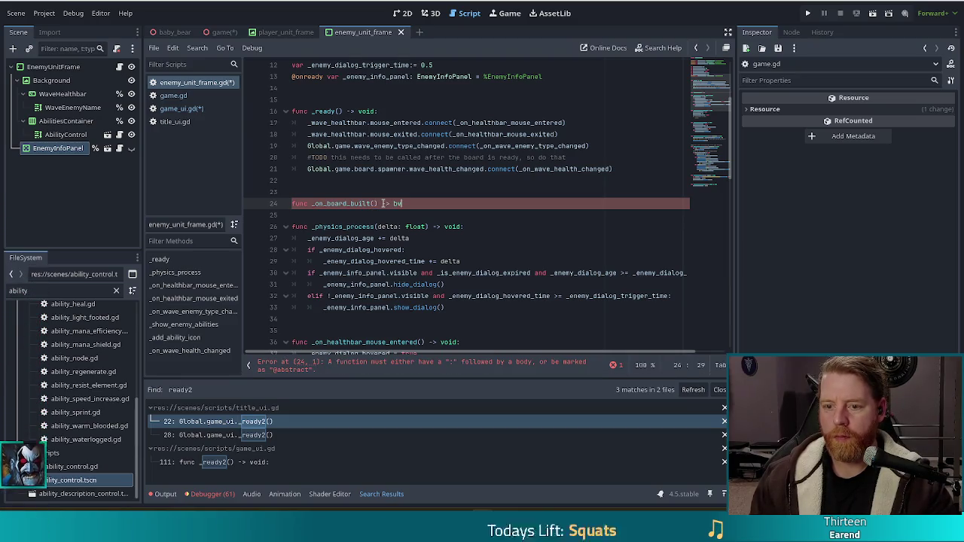
type("id:")
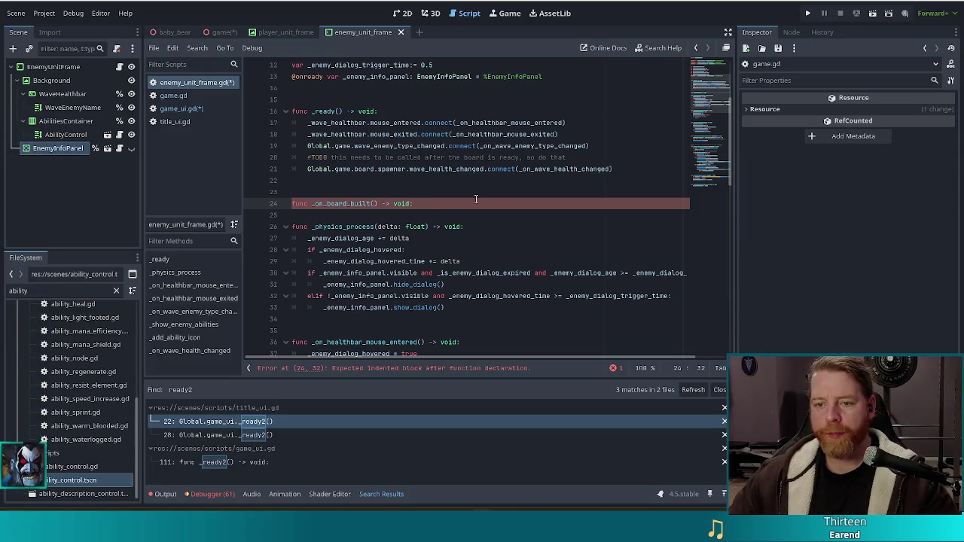
Step: Cut the spawner.wave_health_changed connect line from _ready and paste it into the _on_board_built body
left_click_drag(616, 169, 622, 144)
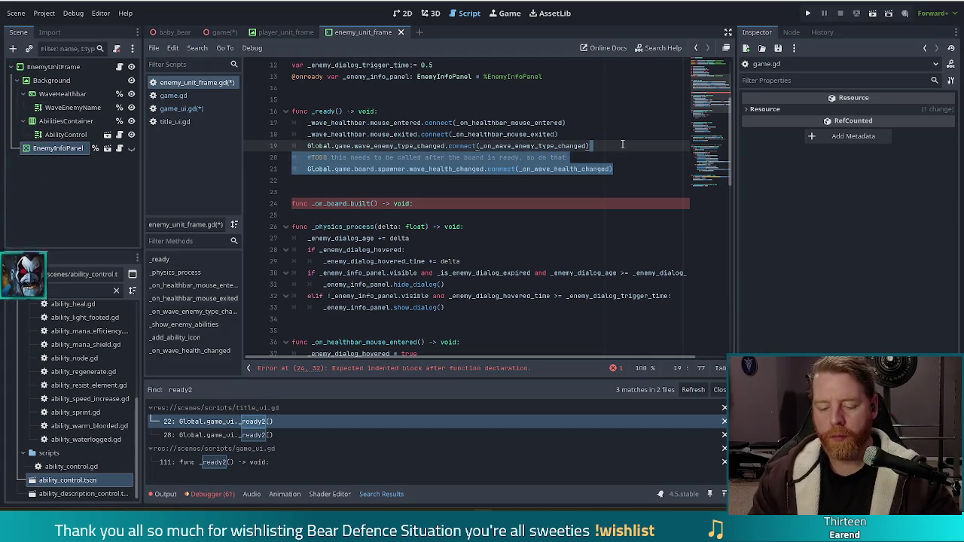
left_click_drag(616, 169, 620, 159)
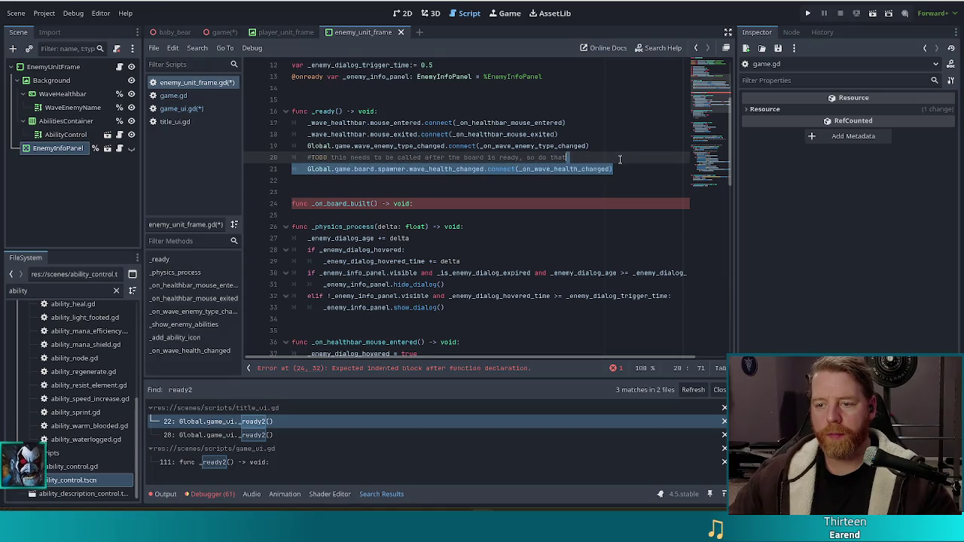
key("ctrl+x")
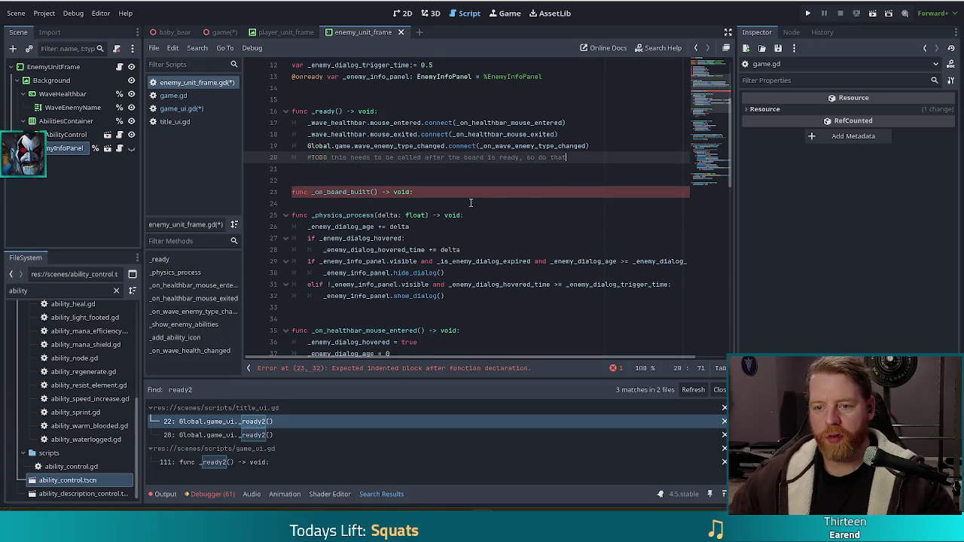
left_click(461, 191)
key("ctrl+v")
key("Down")
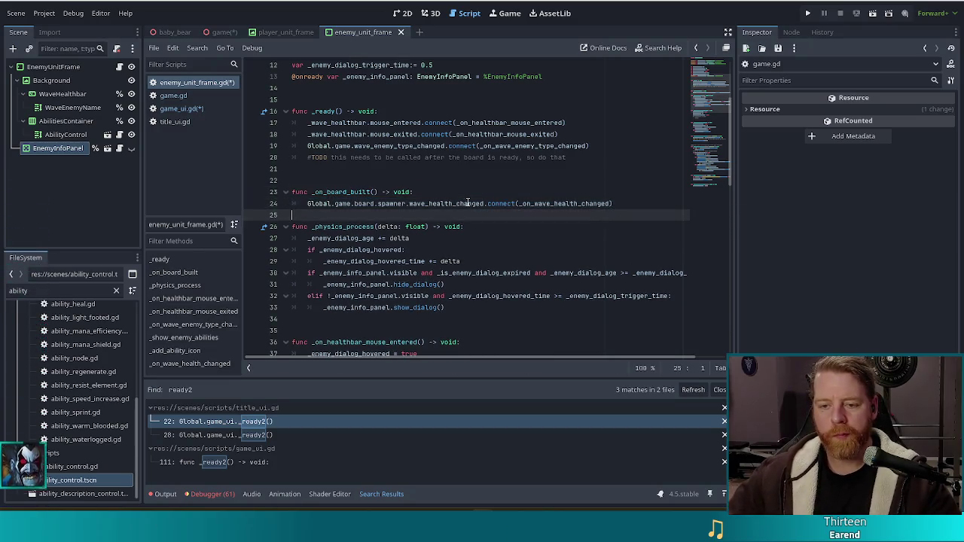
key("Return")
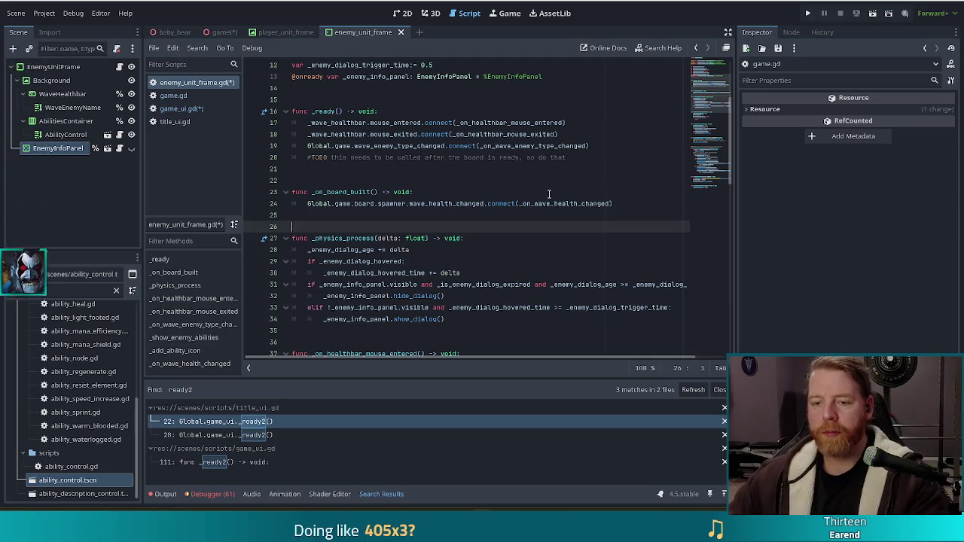
mouse_move(525, 198)
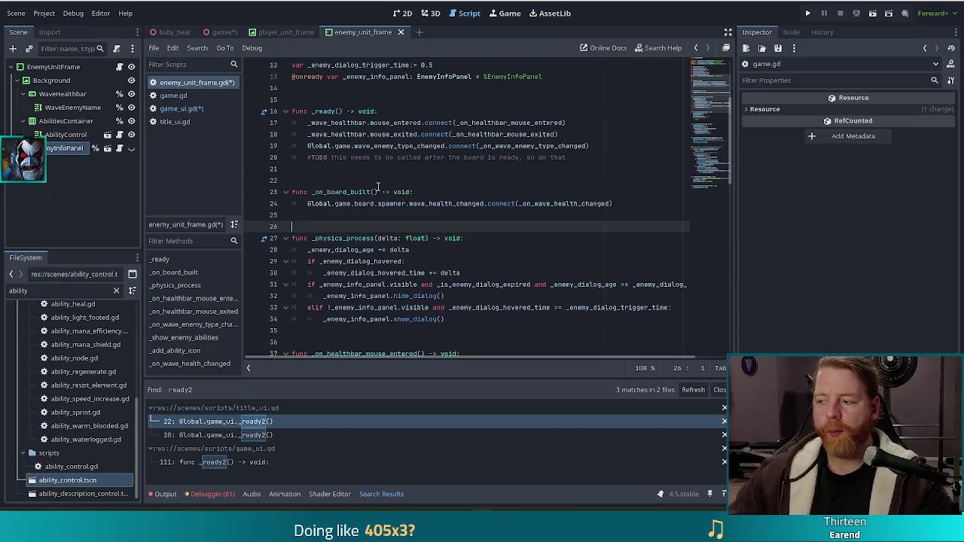
Step: Start a new 'Global.game.bo' line beneath the board-ready TODO comment in _ready
left_click(482, 204)
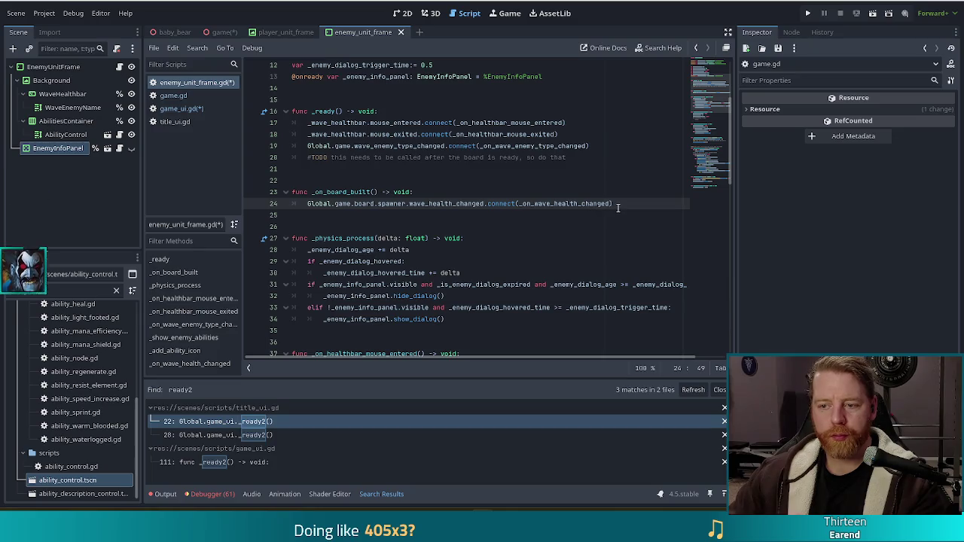
left_click(577, 160)
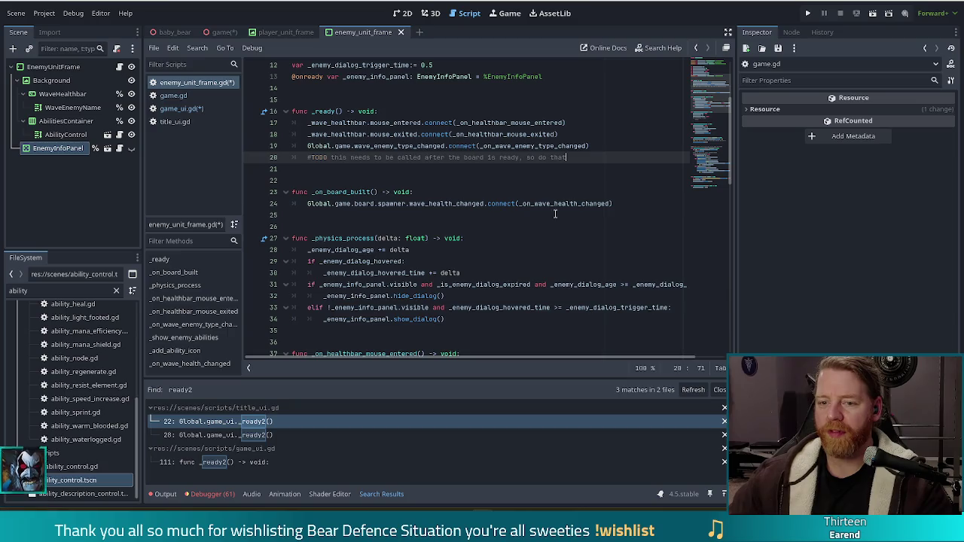
key("Return")
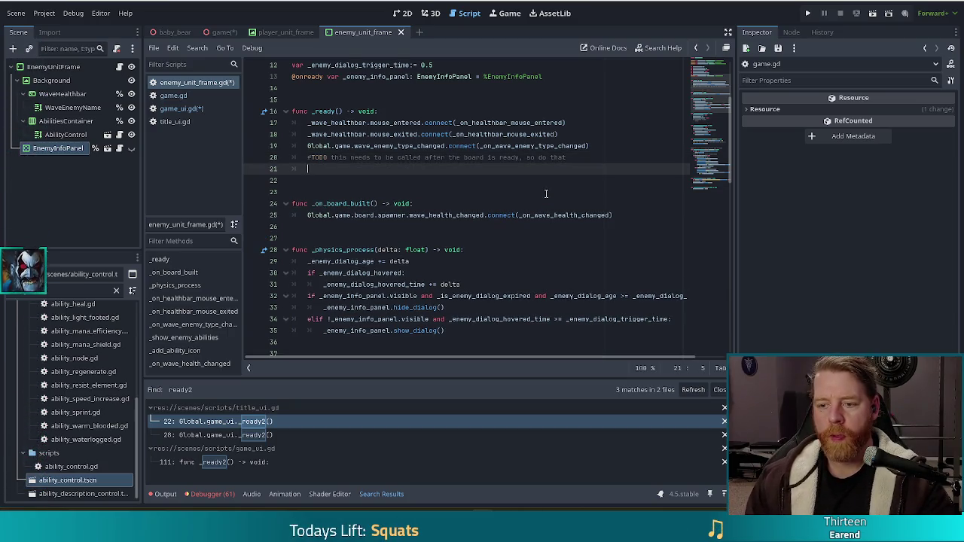
type("G")
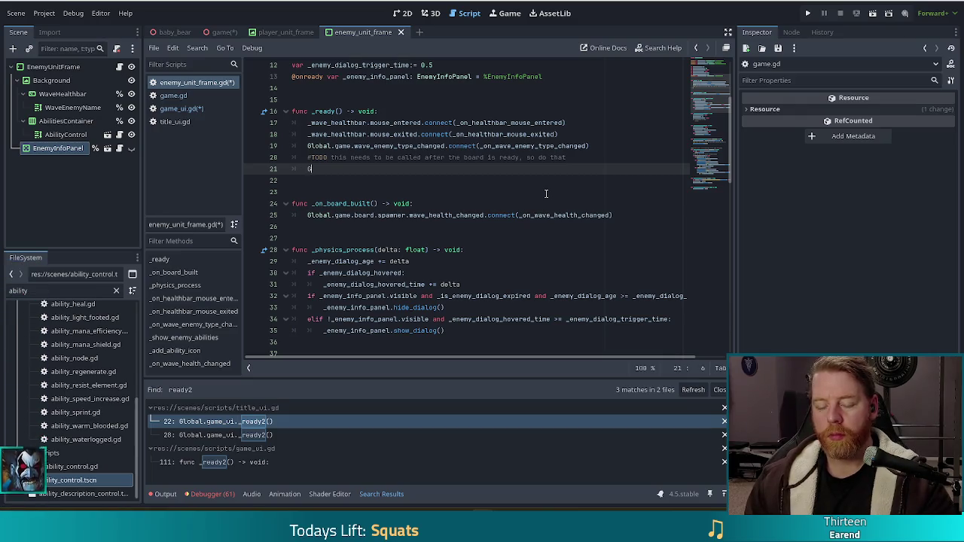
type("lobal.game.bo")
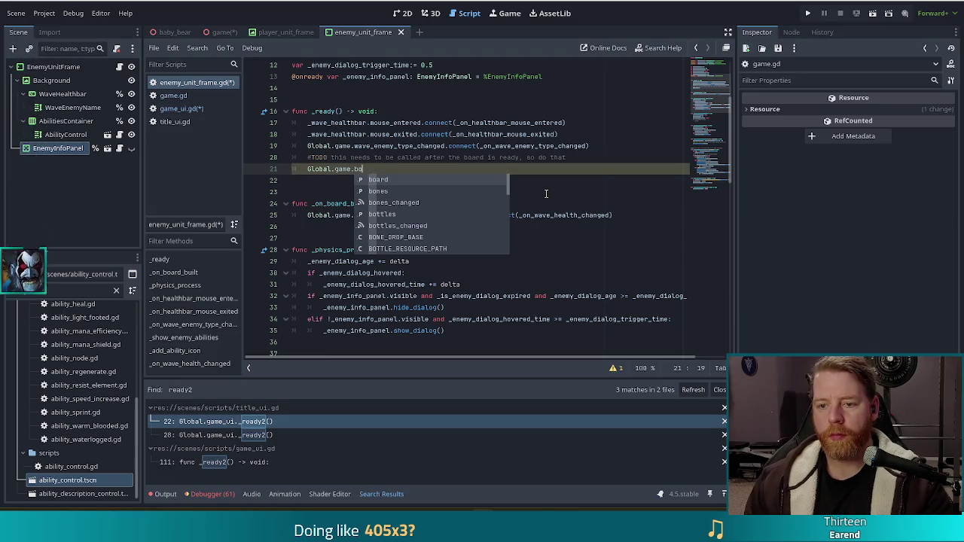
key("Escape")
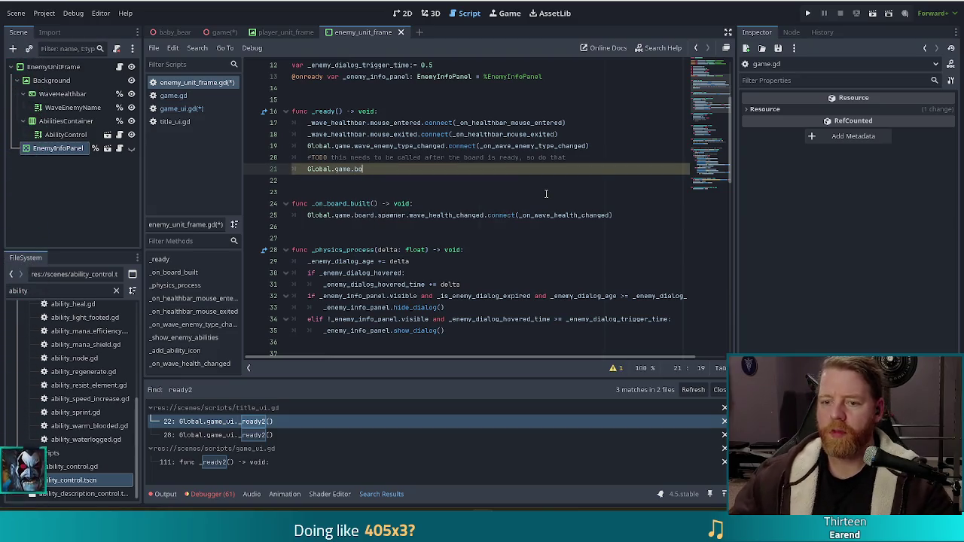
left_click(193, 109)
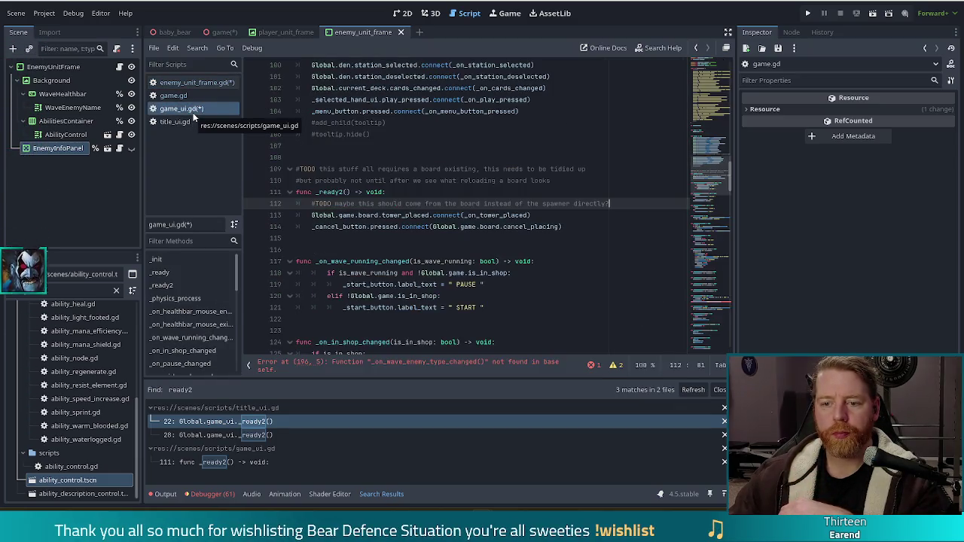
left_click(186, 94)
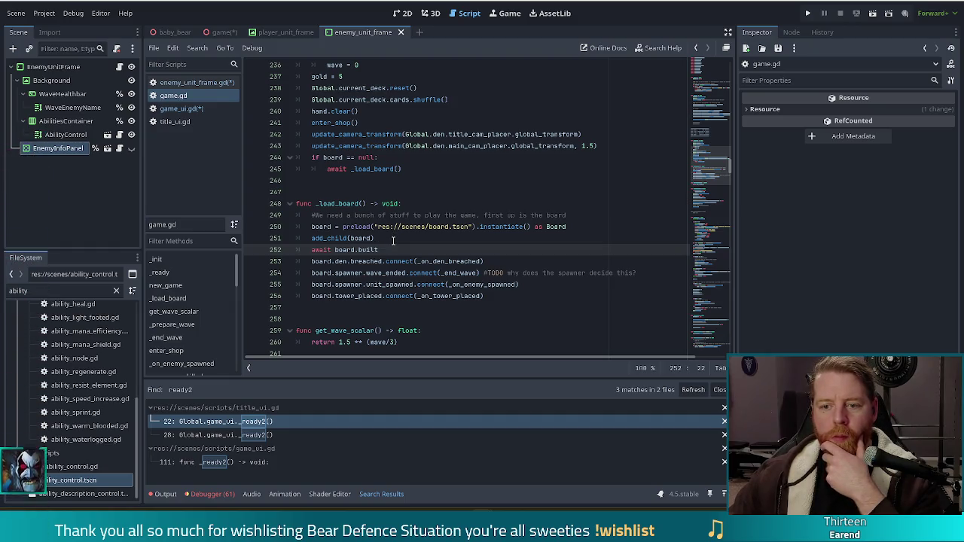
scroll(392, 240, "up", 10)
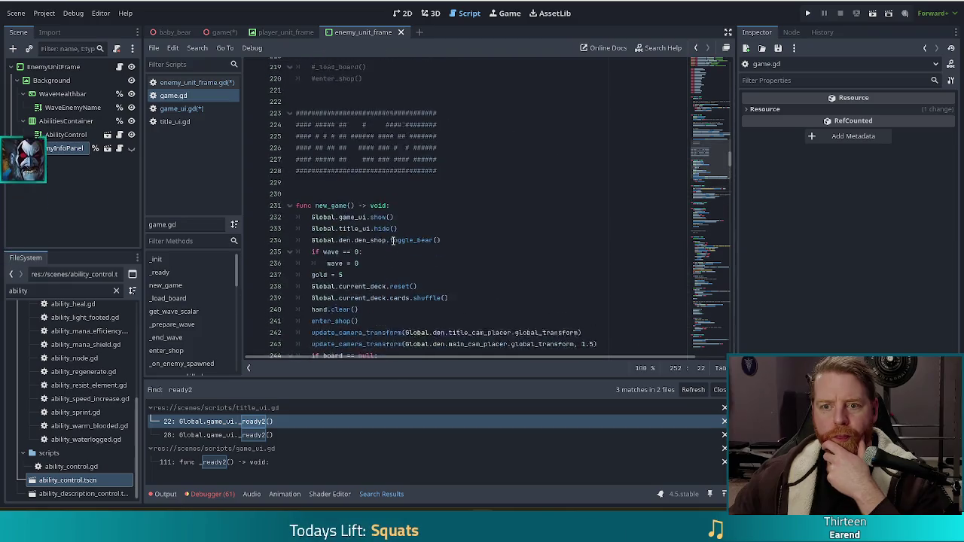
left_click(422, 206)
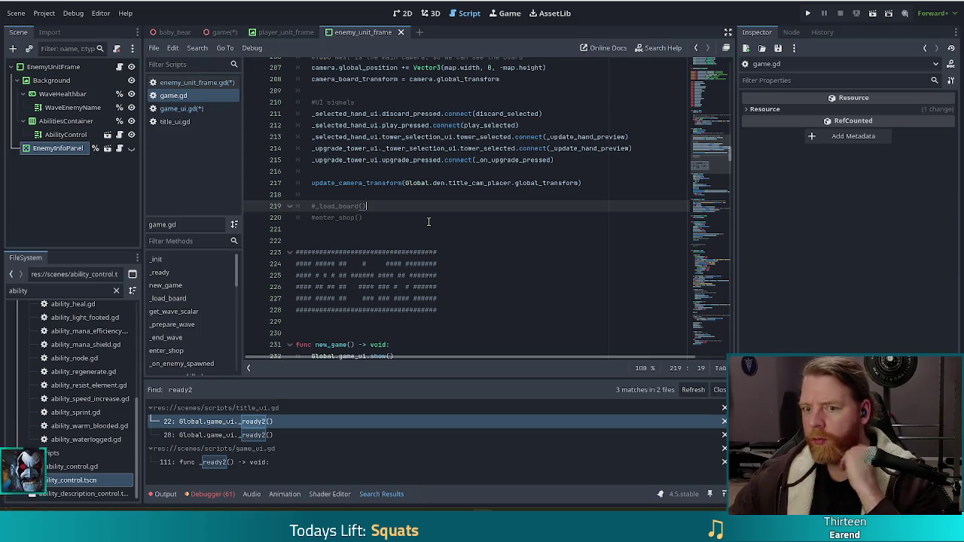
scroll(428, 221, "up", 14)
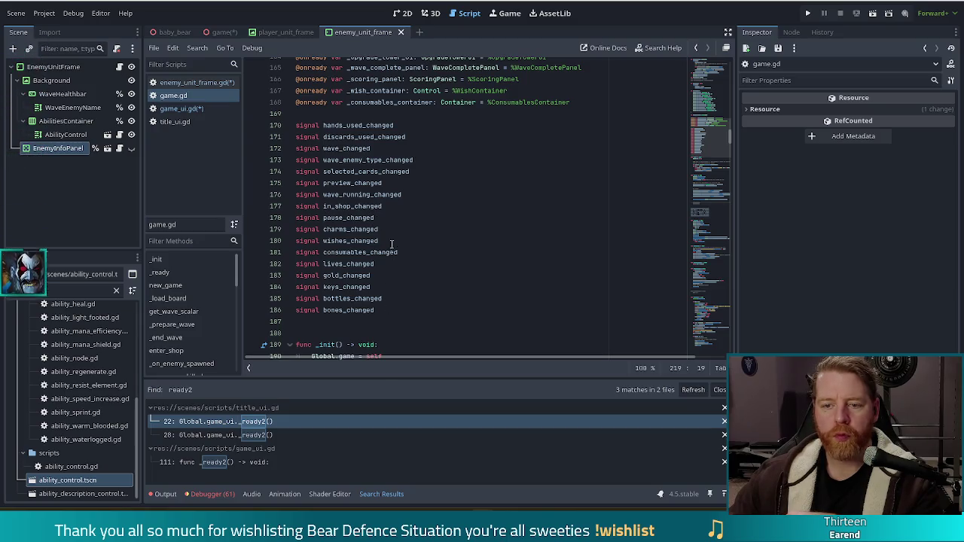
left_click(421, 194)
left_click(428, 183)
left_click(429, 171)
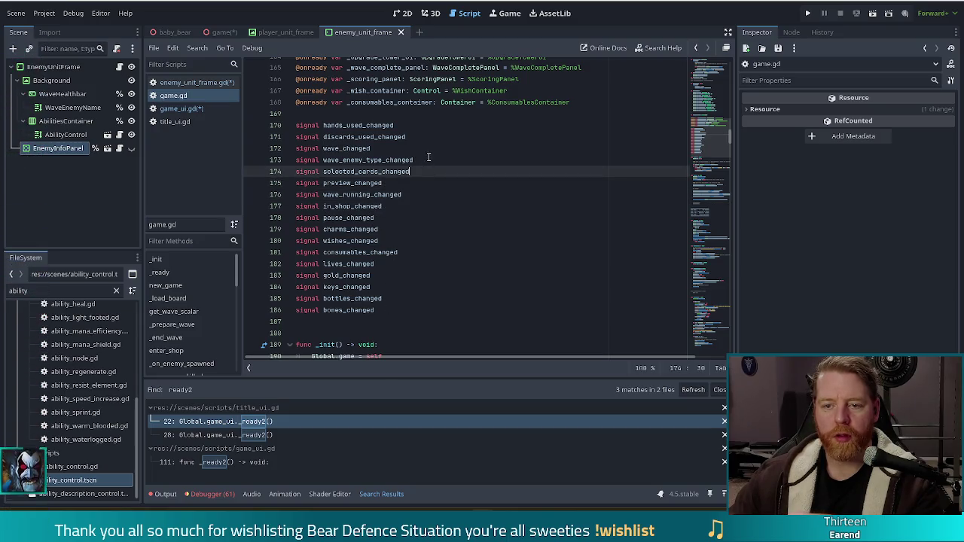
left_click(396, 207)
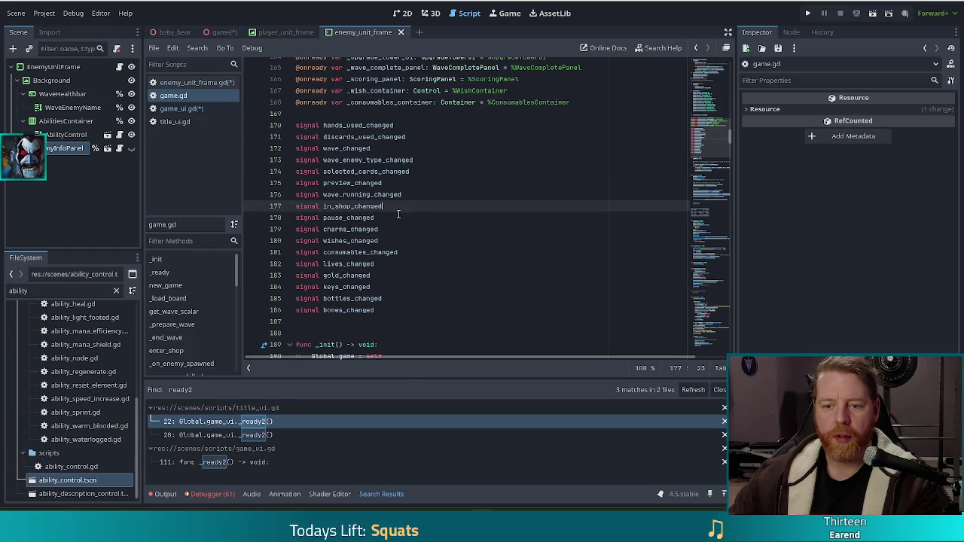
left_click(421, 195)
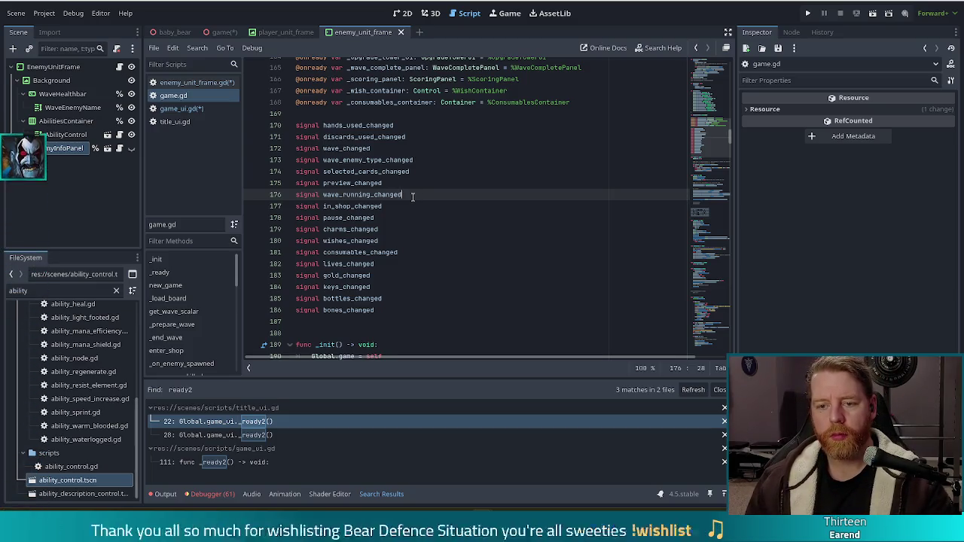
Step: Declare 'signal board_built' below wave_running_changed in game.gd and save
key("Return")
type("signal board_built")
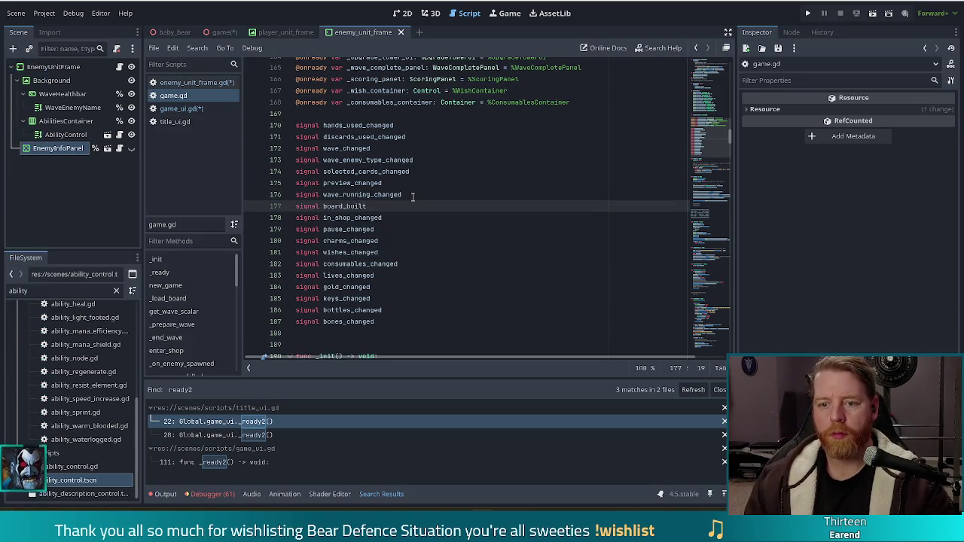
key("ctrl+s")
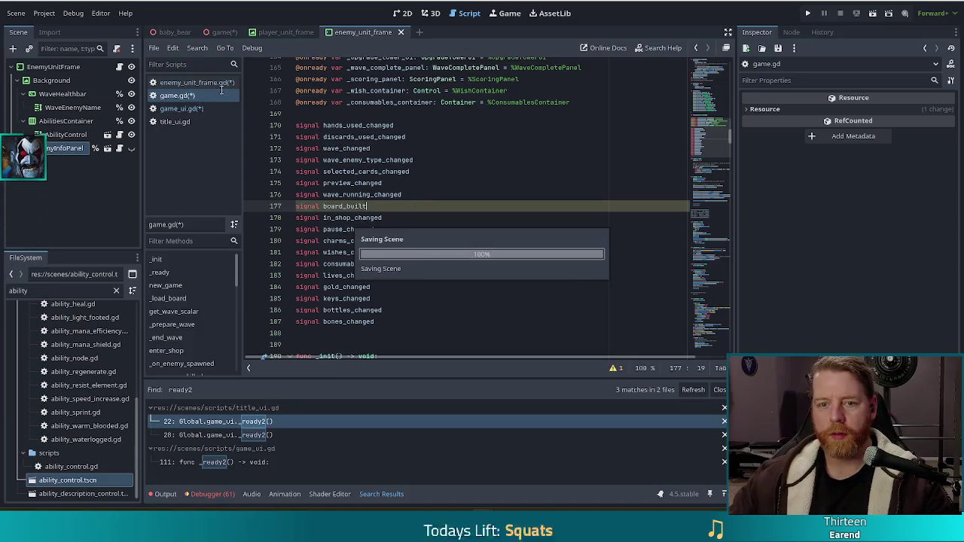
Step: Add board_built.emit() right after 'await board.built' in _load_board
scroll(409, 249, "down", 20)
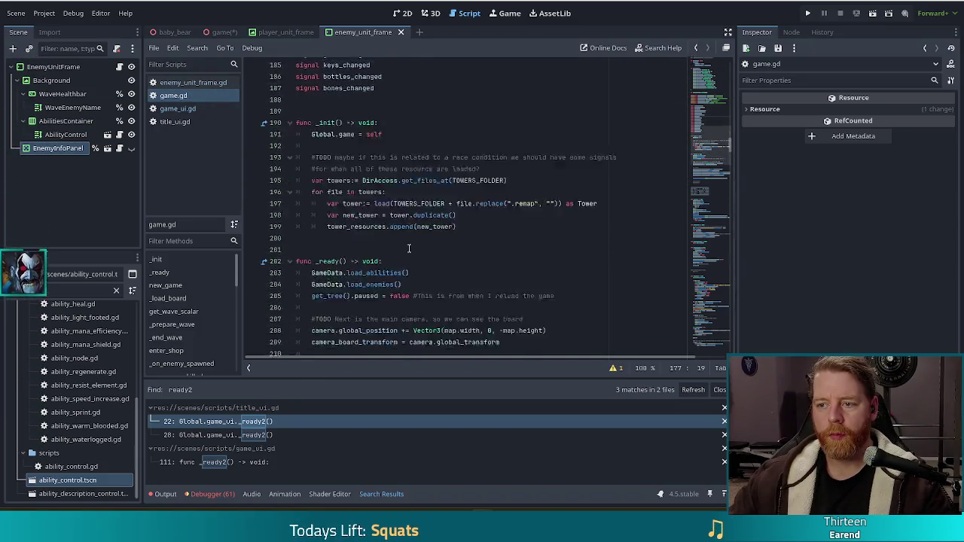
scroll(409, 248, "down", 5)
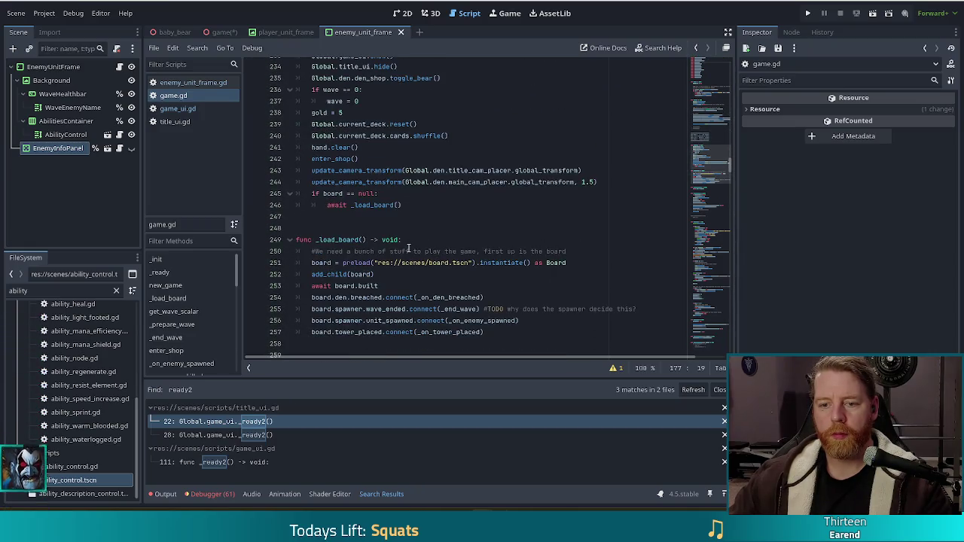
left_click(397, 286)
key("Return")
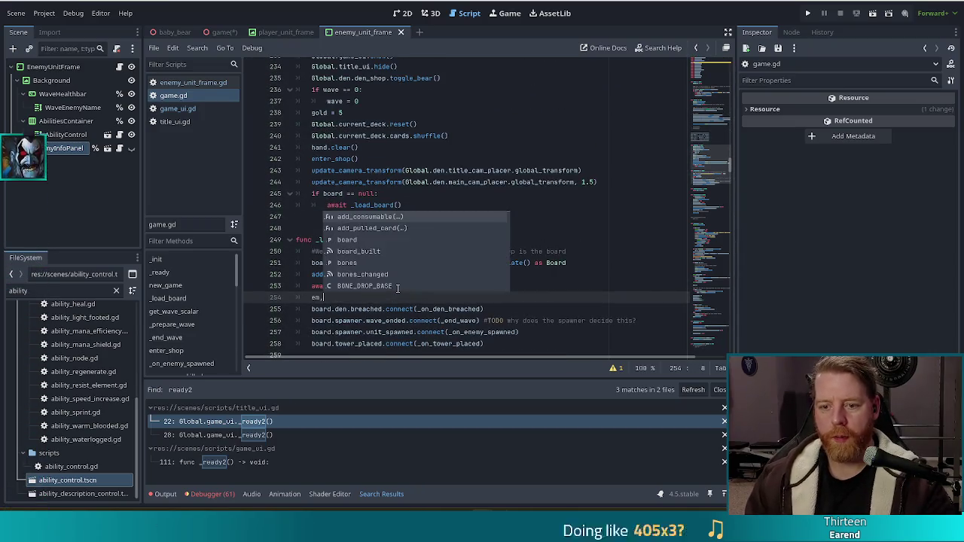
type("emit")
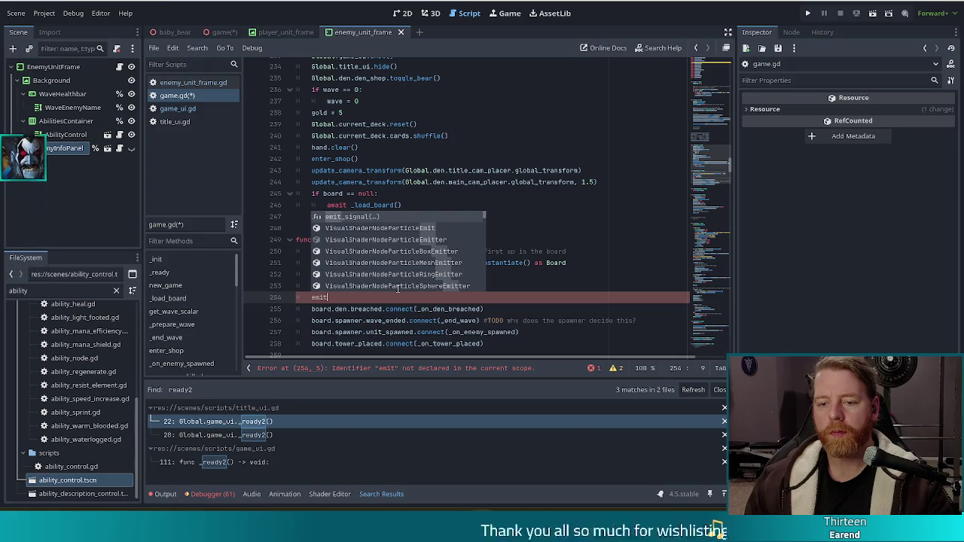
key("BackSpace")
key("BackSpace")
key("BackSpace")
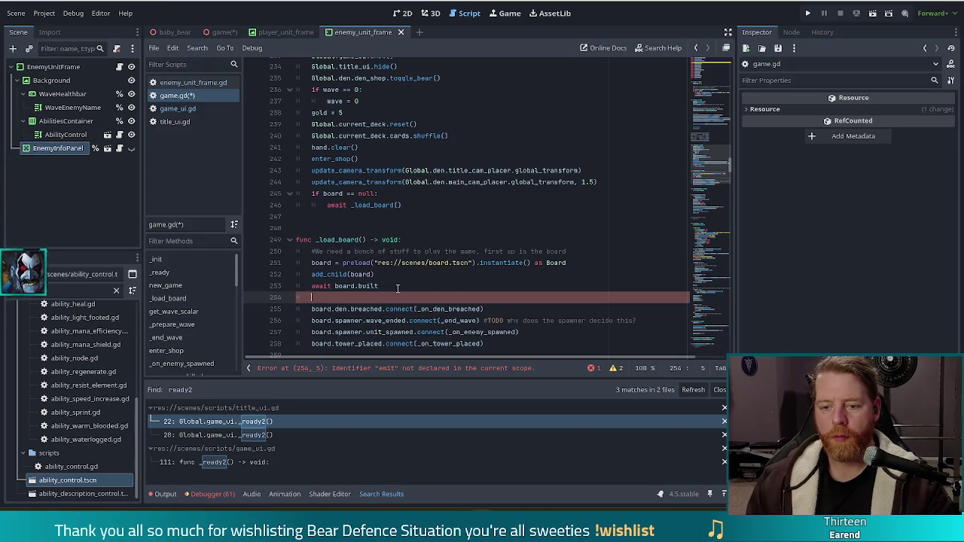
type("board_buil")
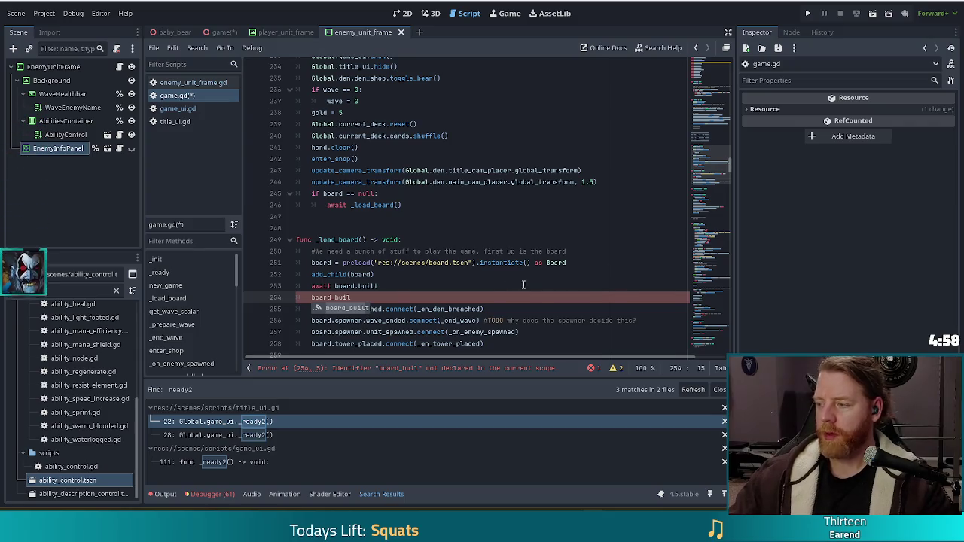
key("Escape")
type("t.emit(")
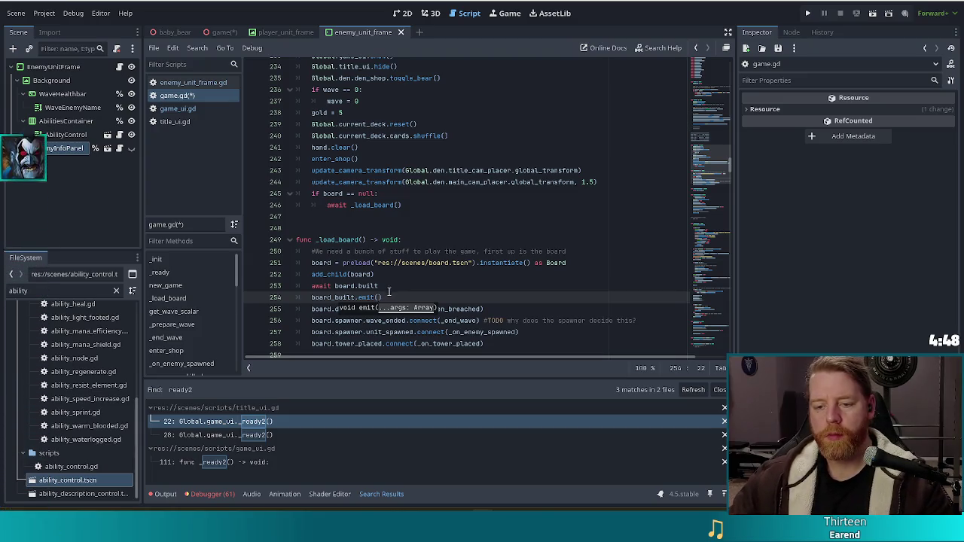
type(")")
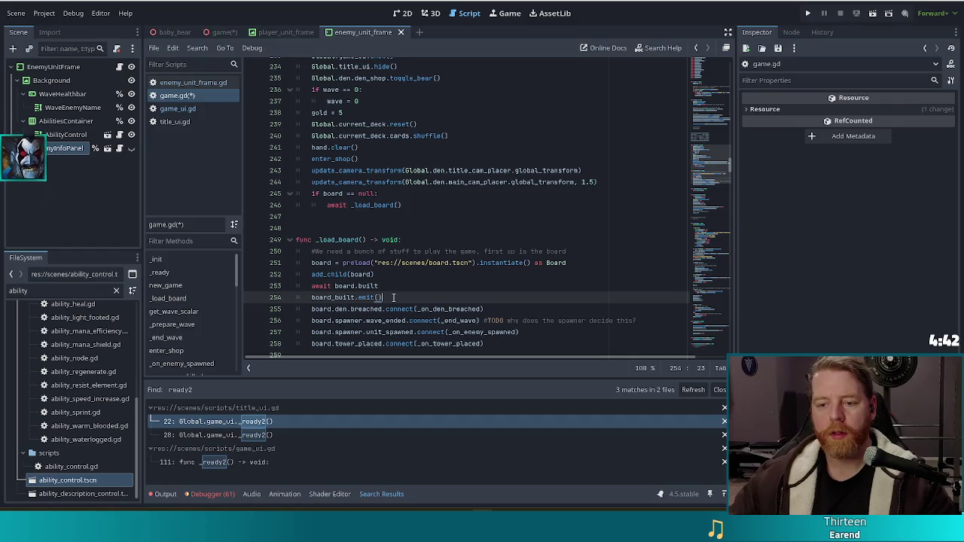
left_click(192, 83)
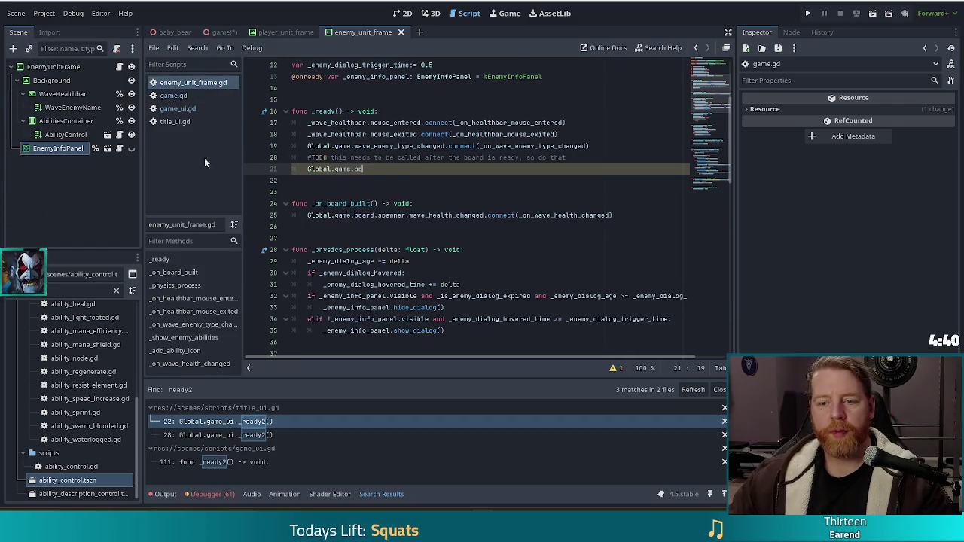
Step: Complete the line as Global.game.board_built.connect(_on_board_built) using autocomplete
key("BackSpace")
key("BackSpace")
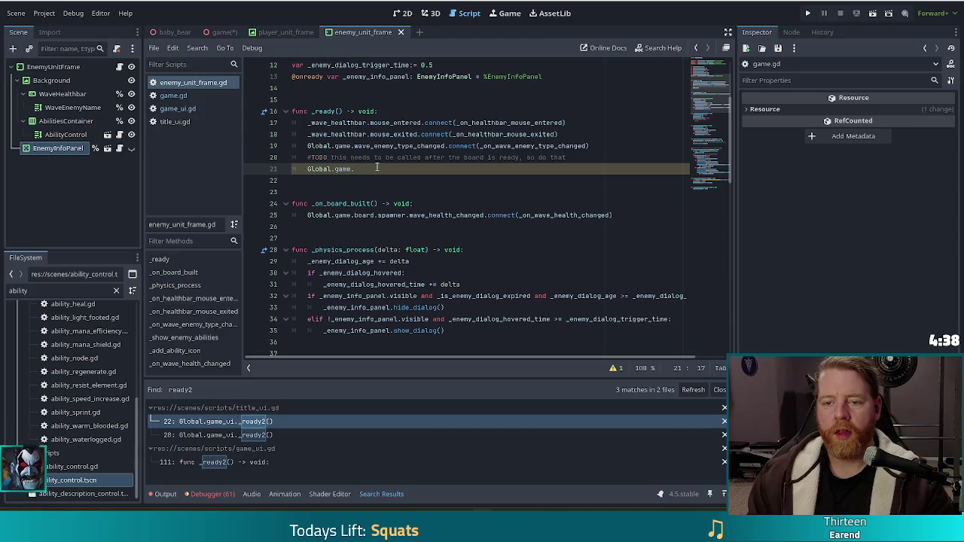
type("board_b")
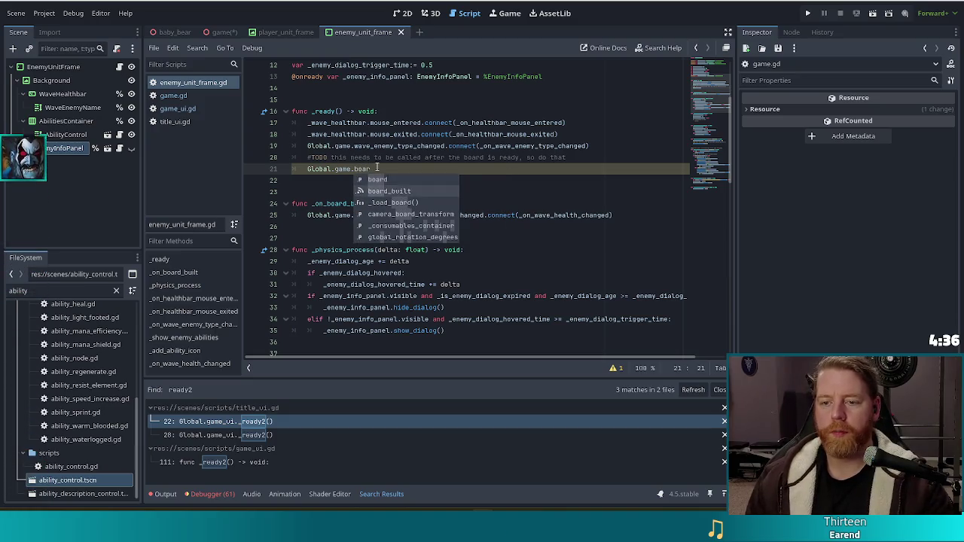
key("Return")
type("on")
key("Return")
type("_")
key("Return")
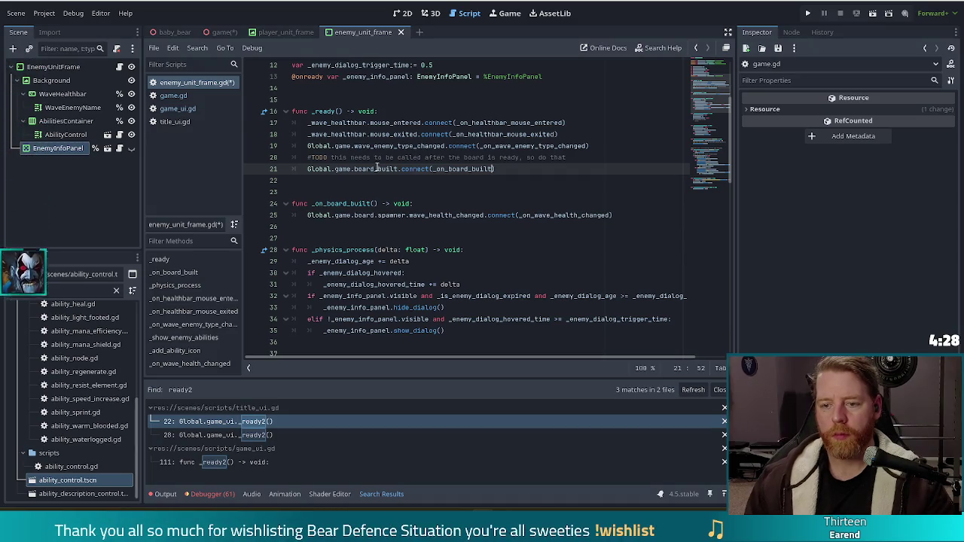
Step: Delete the outdated board-ready TODO comment and save enemy_unit_frame.gd
key("Down")
key("Down")
key("Down")
key("End")
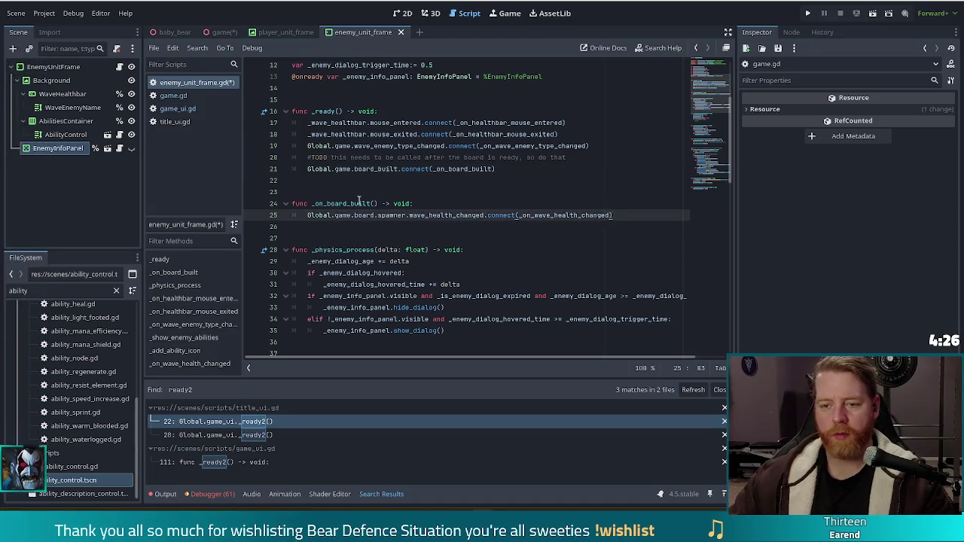
left_click(602, 159)
left_click_drag(603, 158, 609, 147)
key("BackSpace")
key("ctrl+s")
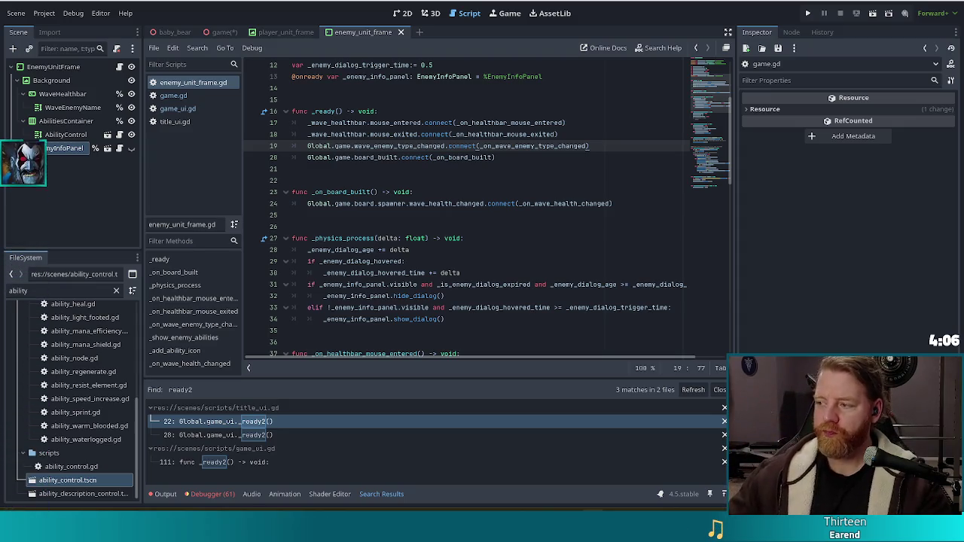
Step: In game_ui.gd, inspect the missing-function error on line 196, then select _ready's wave_changed connect line
left_click(486, 145)
scroll(476, 158, "down", 2)
scroll(476, 158, "up", 4)
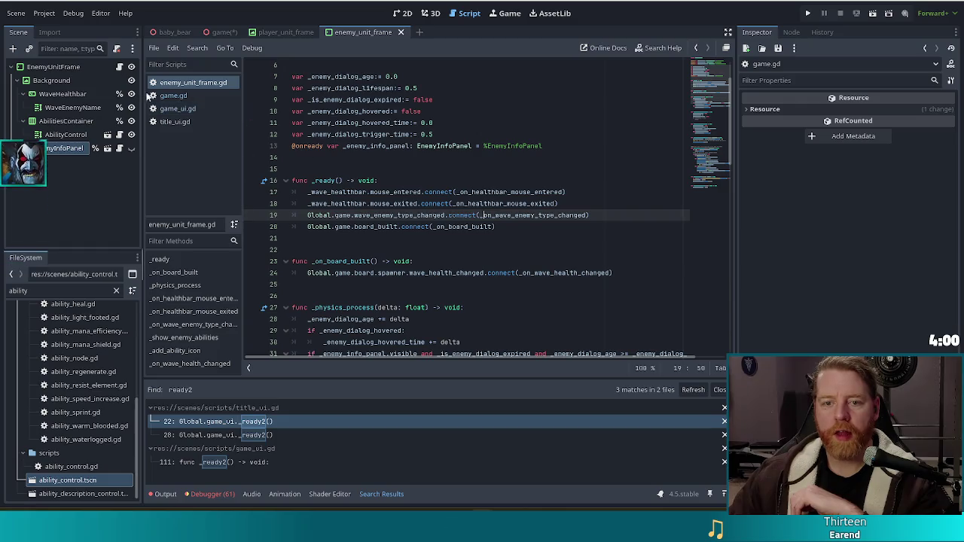
left_click(183, 109)
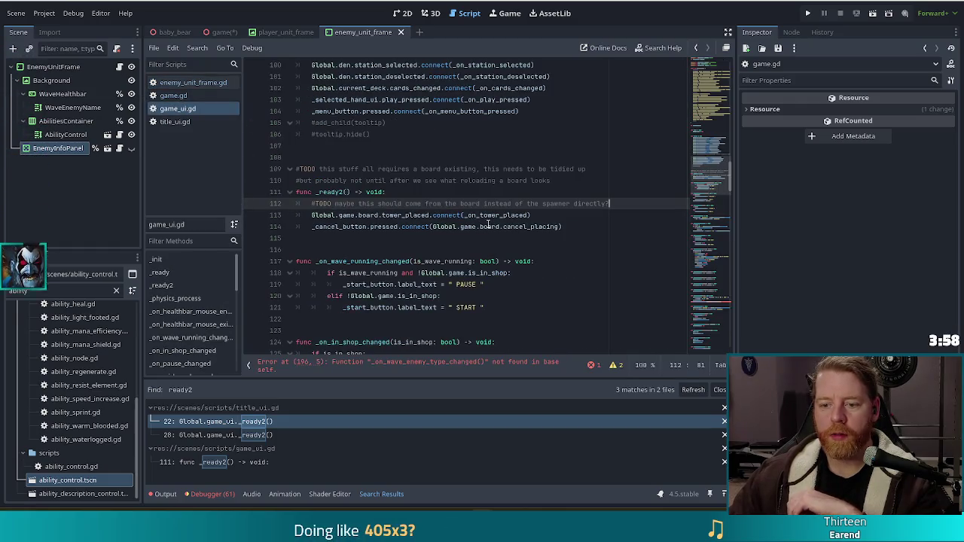
left_click(444, 364)
left_click(546, 204)
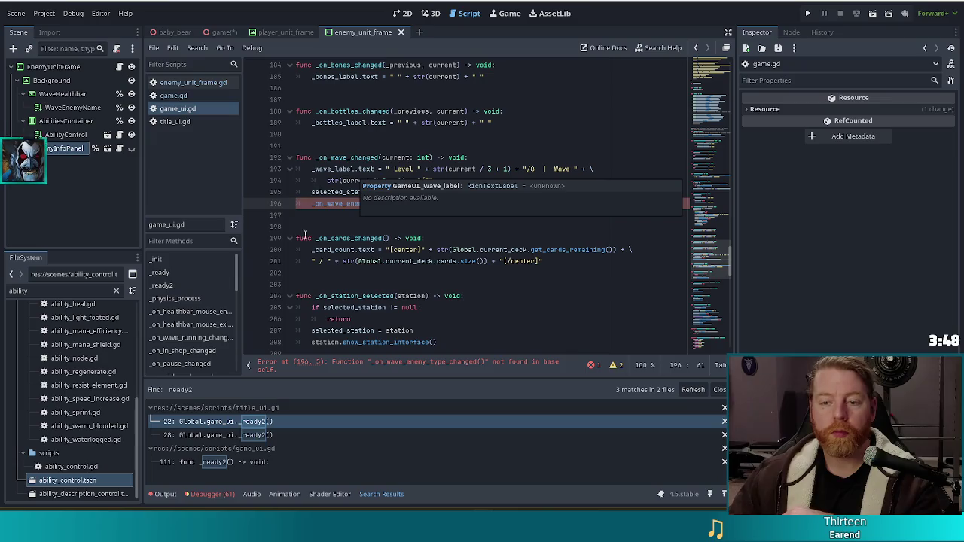
left_click(345, 203)
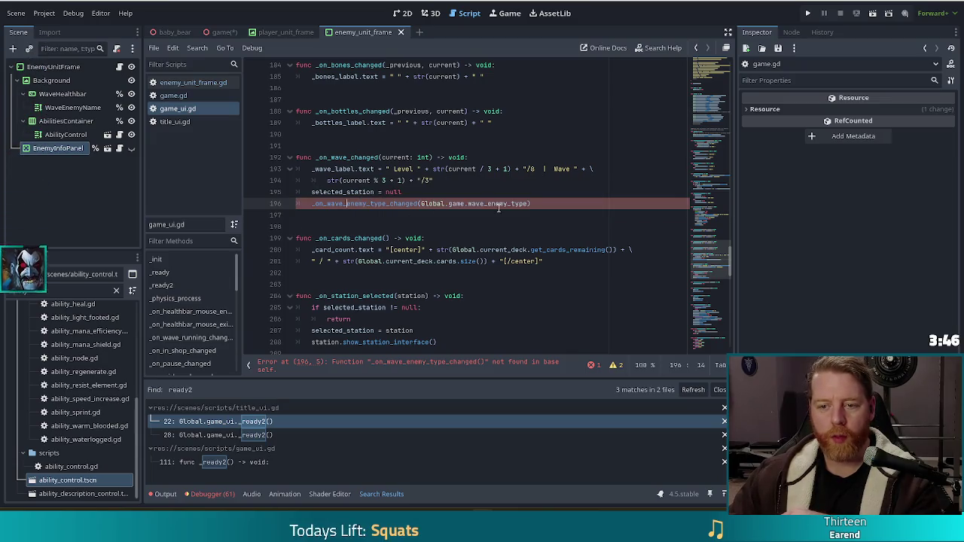
scroll(611, 221, "up", 4)
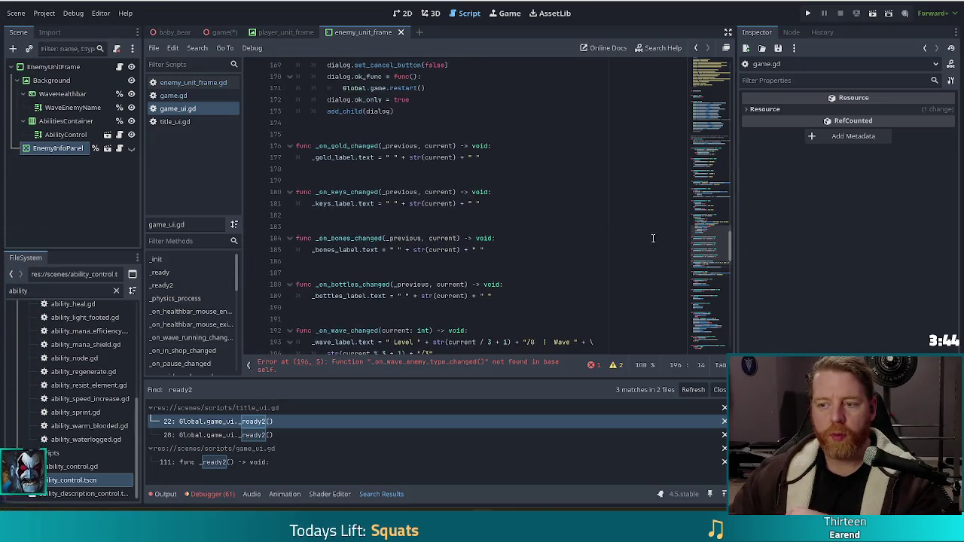
left_click_drag(709, 245, 707, 159)
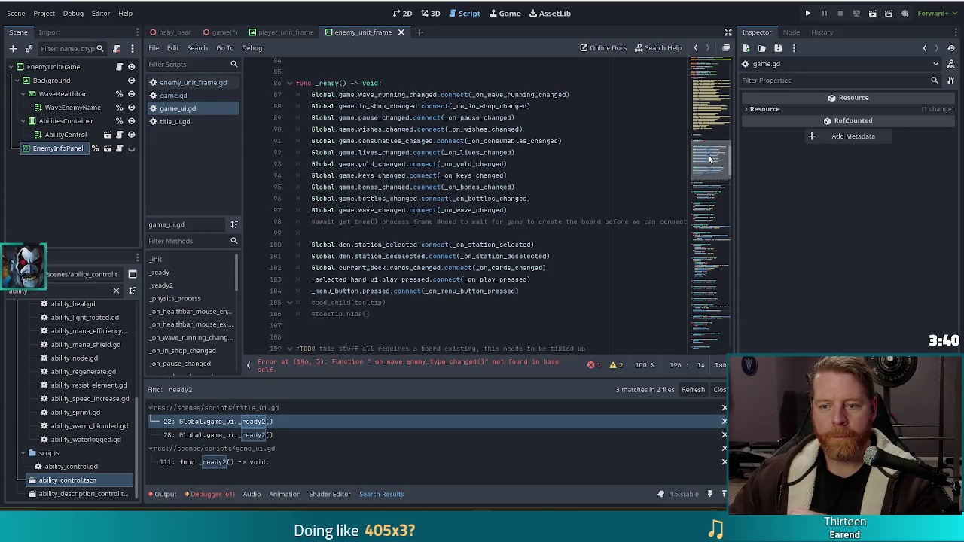
left_click_drag(546, 212, 547, 198)
key("ctrl+c")
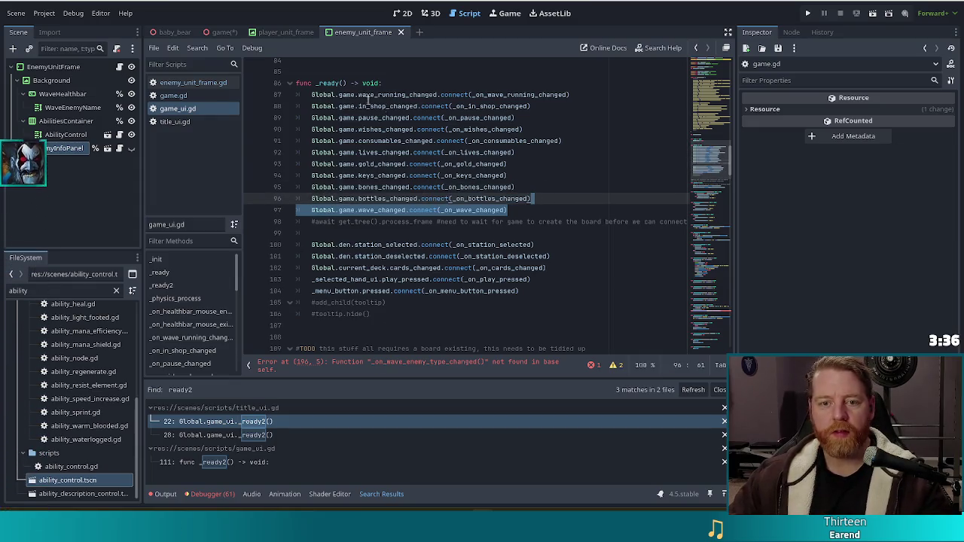
left_click(191, 83)
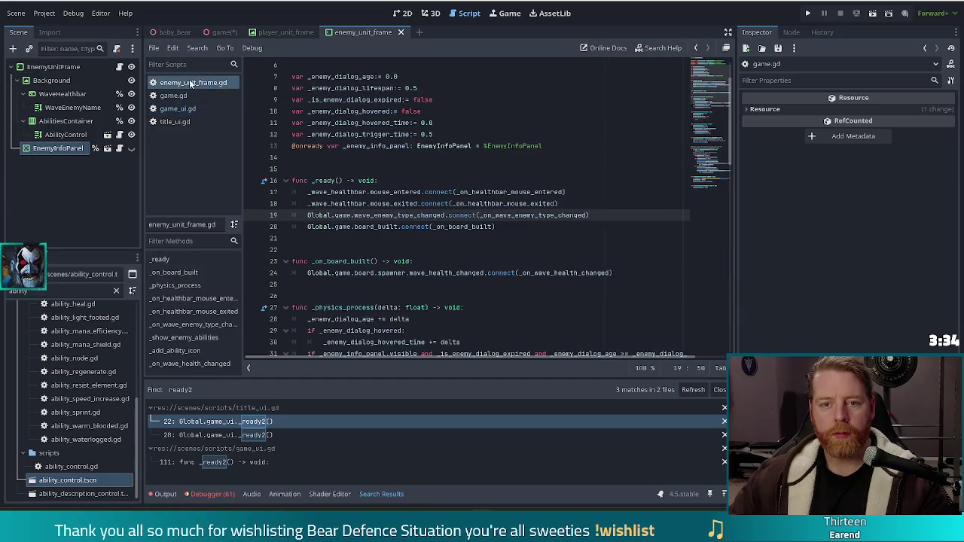
Step: Paste the wave_changed connect line into _ready after the wave-type connection
left_click(564, 227)
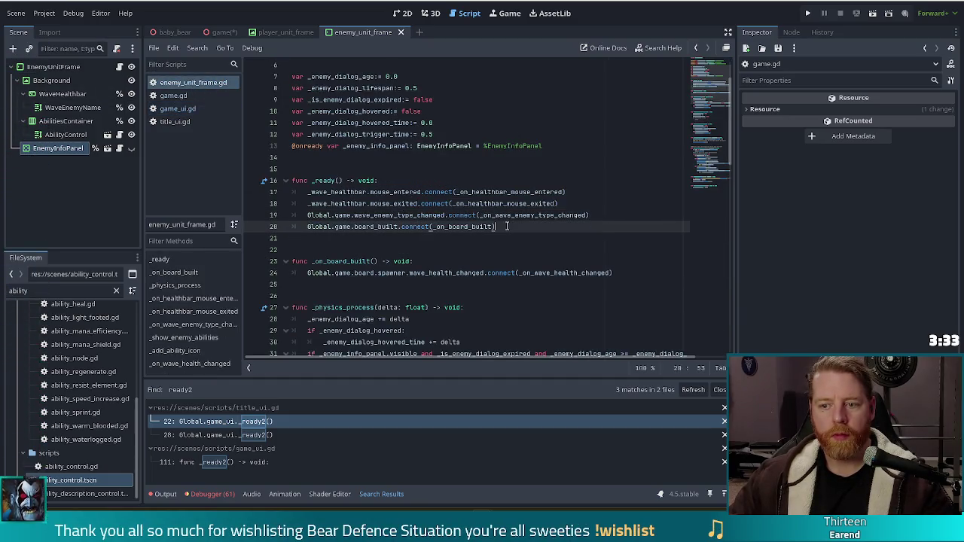
left_click(602, 216)
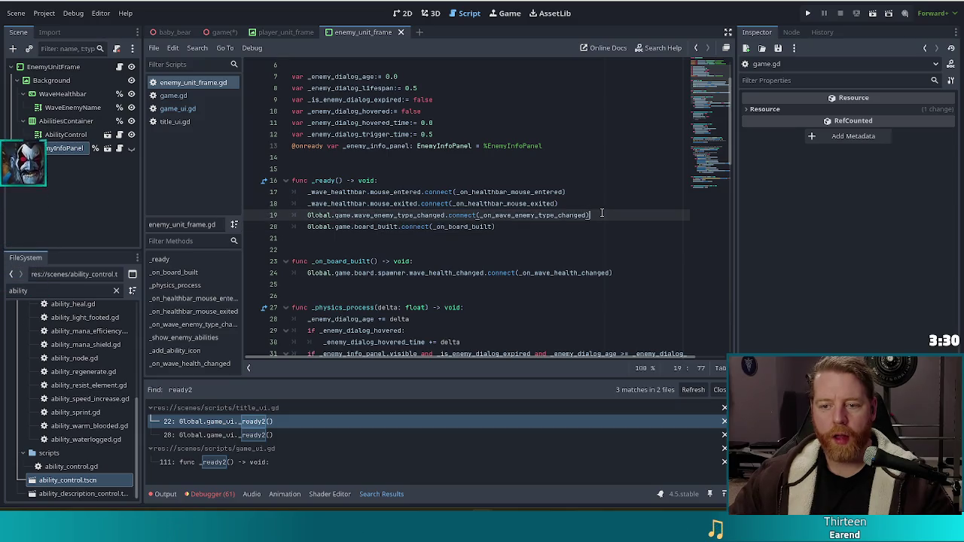
key("Return")
key("ctrl+v")
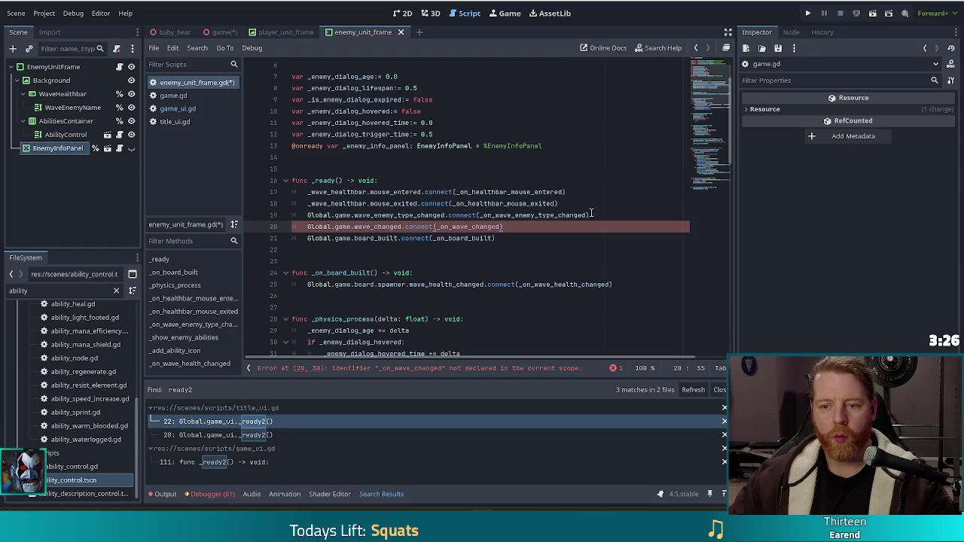
Step: Copy _on_wave_changed from game_ui.gd and paste it after the mouse-exited handler in enemy_unit_frame.gd
left_click(181, 109)
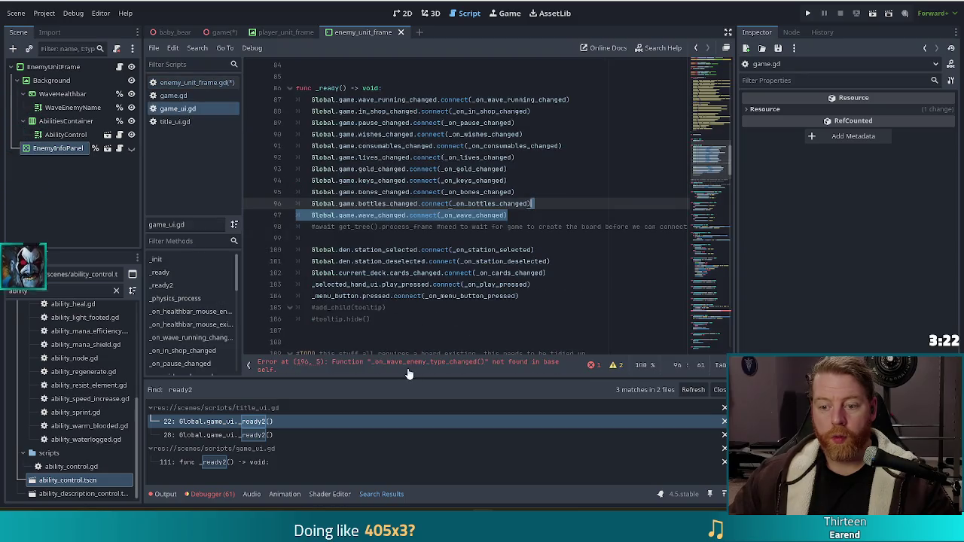
left_click(411, 365)
left_click_drag(542, 203, 567, 142)
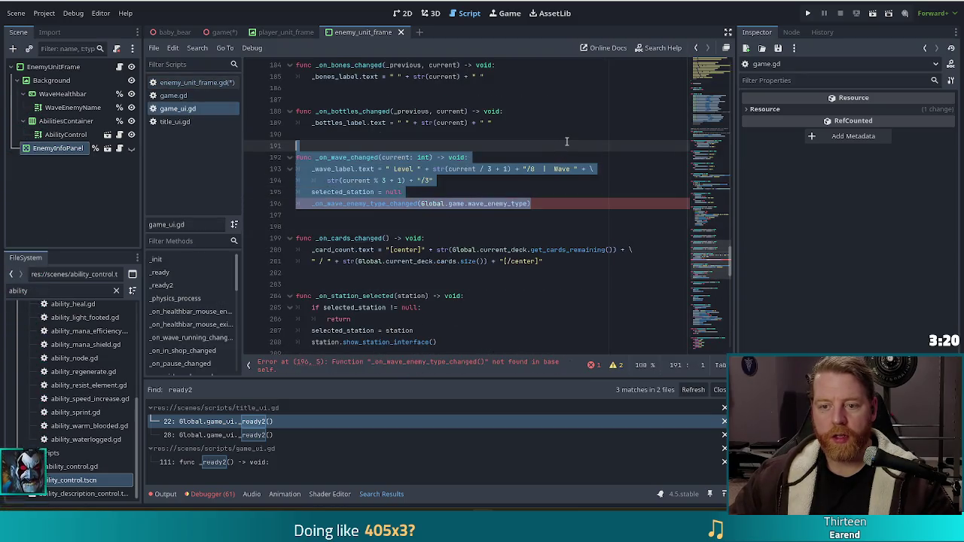
key("alt+Left")
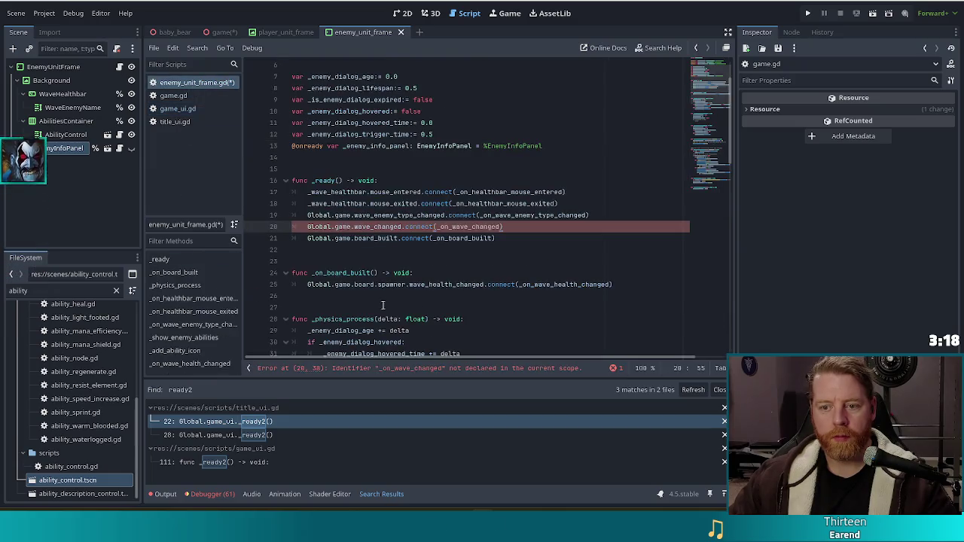
left_click_drag(702, 103, 706, 178)
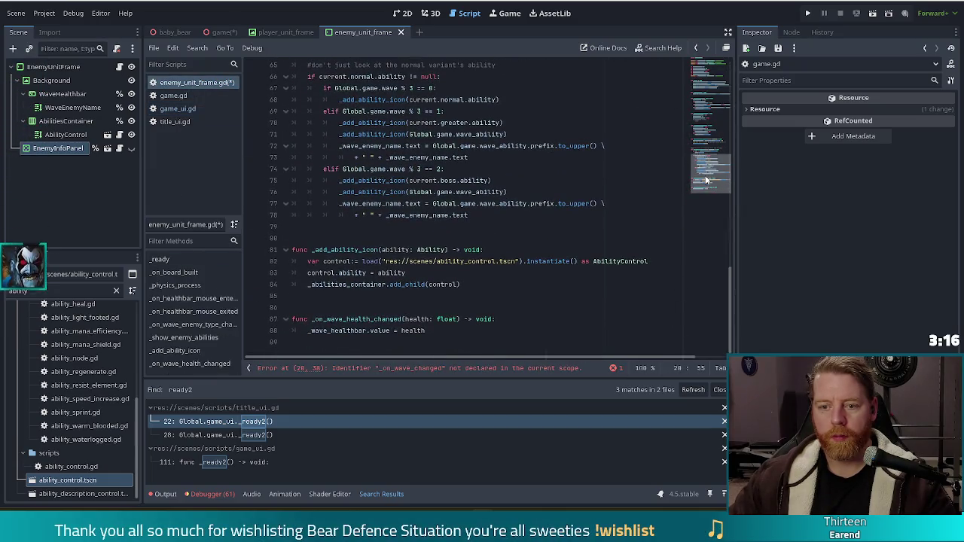
left_click(451, 334)
scroll(450, 336, "up", 3)
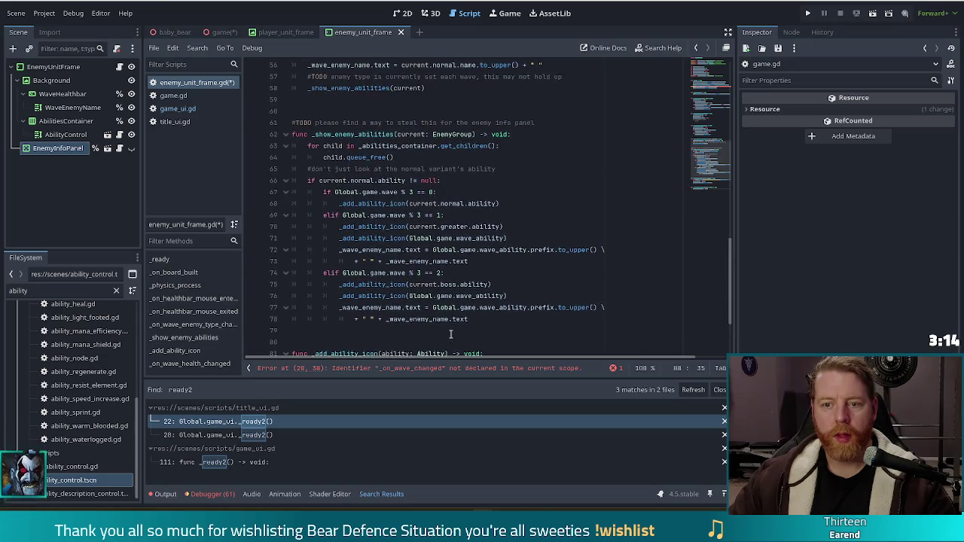
scroll(420, 146, "up", 3)
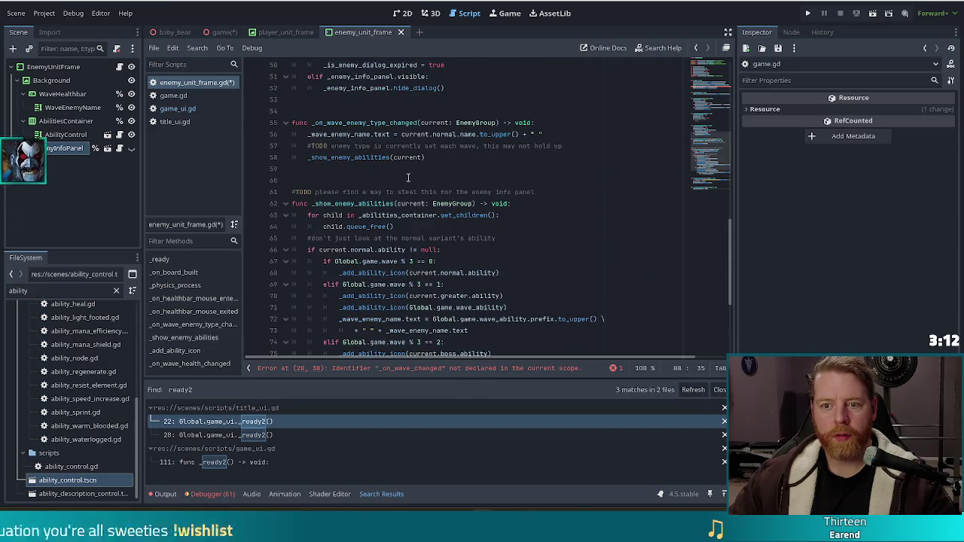
scroll(421, 150, "up", 2)
left_click(464, 192)
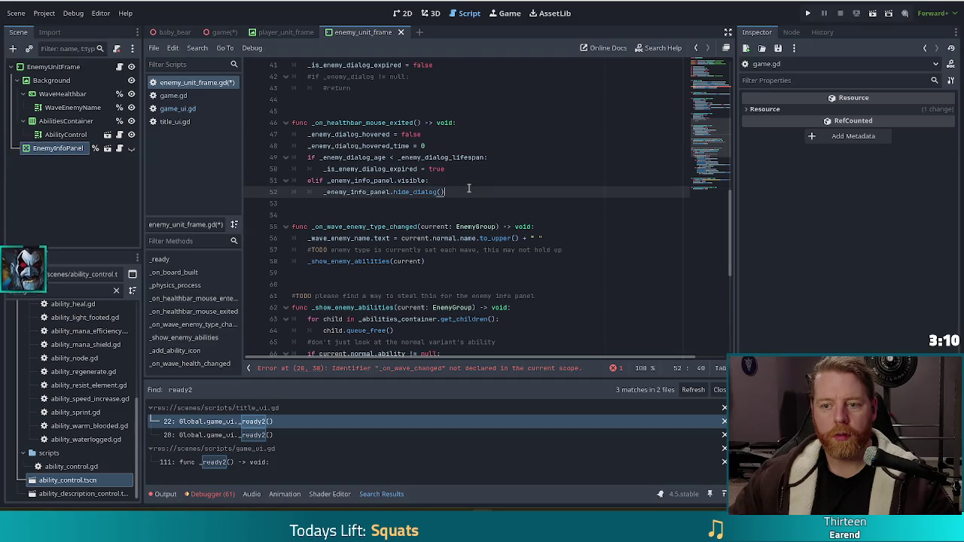
key("ctrl+z")
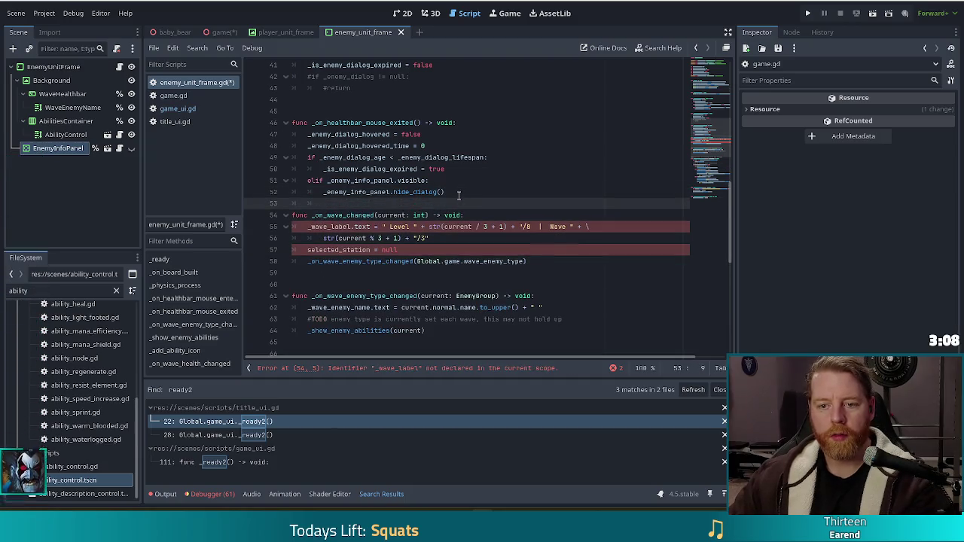
key("Return")
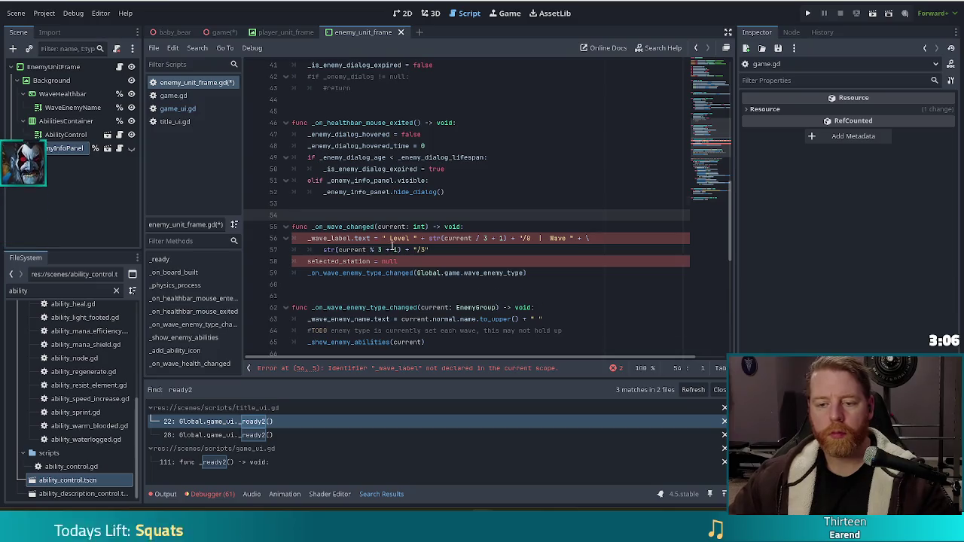
Step: Trim the wave label and station lines, then delete the pasted _on_wave_changed function entirely
scroll(359, 224, "down", 3)
left_click_drag(344, 203, 326, 203)
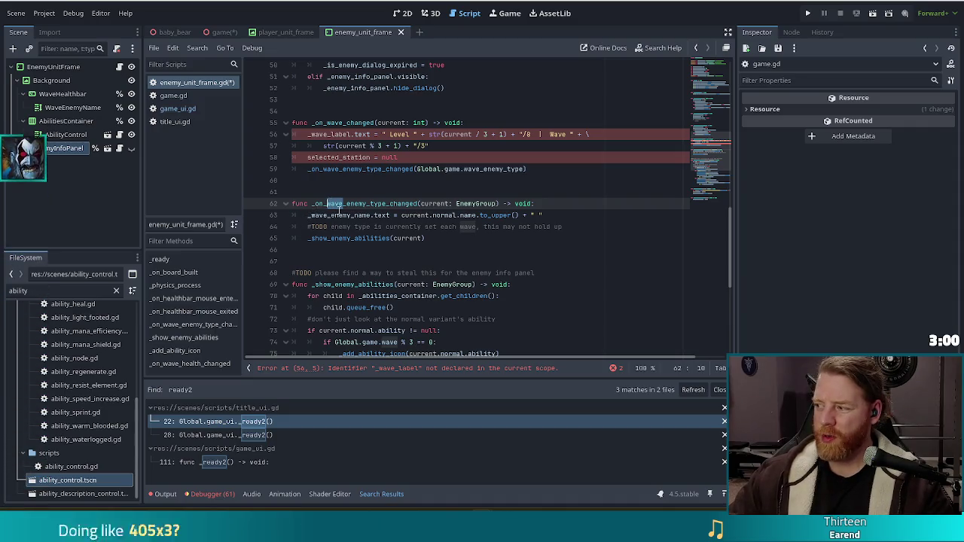
left_click(395, 176)
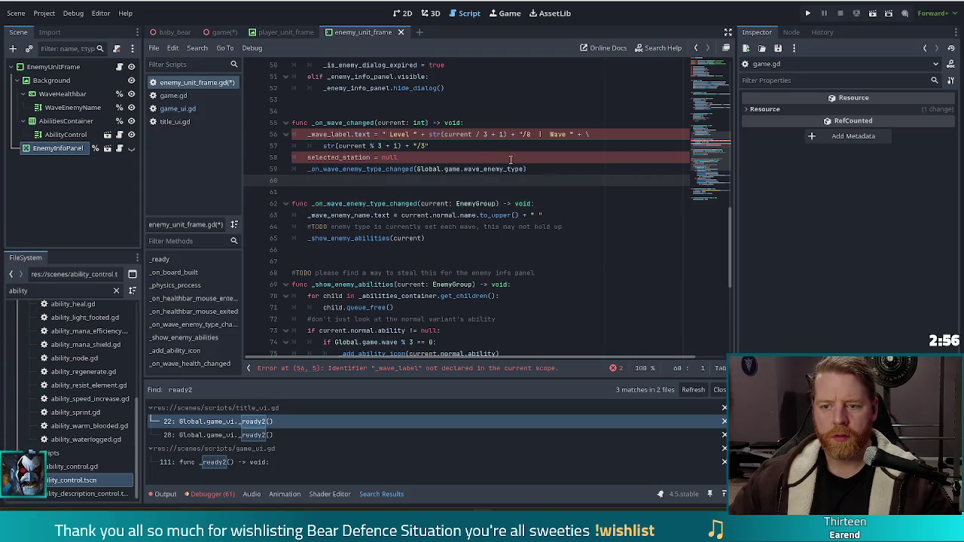
left_click_drag(447, 155, 494, 124)
key("BackSpace")
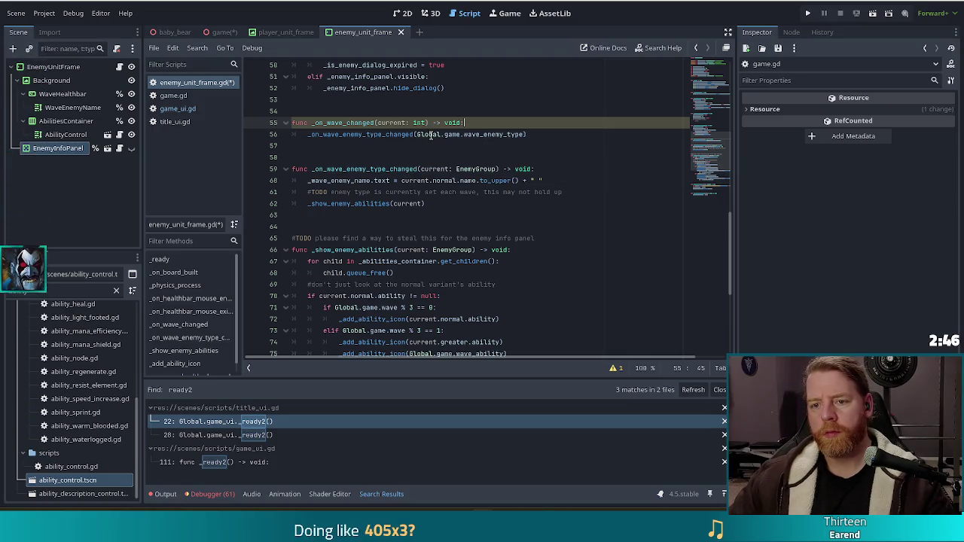
left_click_drag(551, 134, 556, 112)
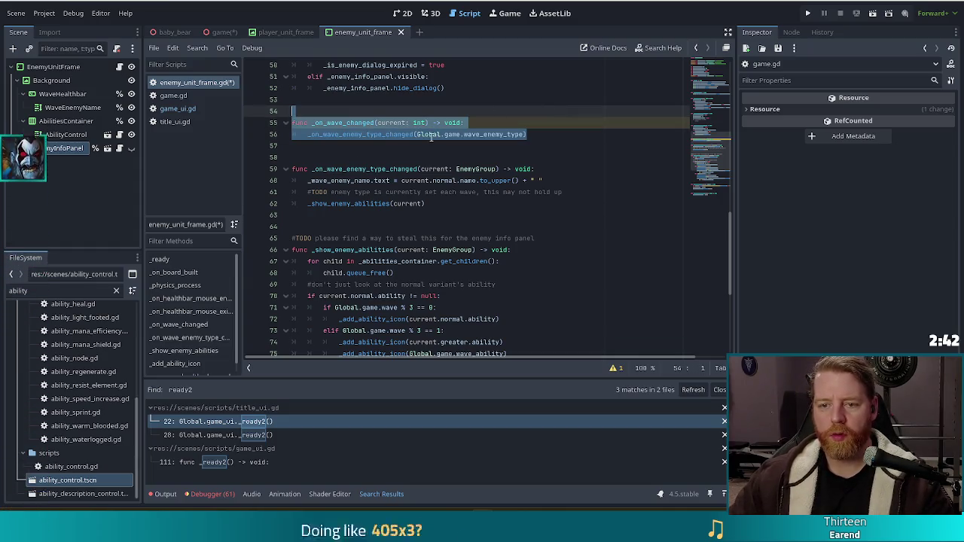
key("BackSpace")
key("BackSpace")
key("BackSpace")
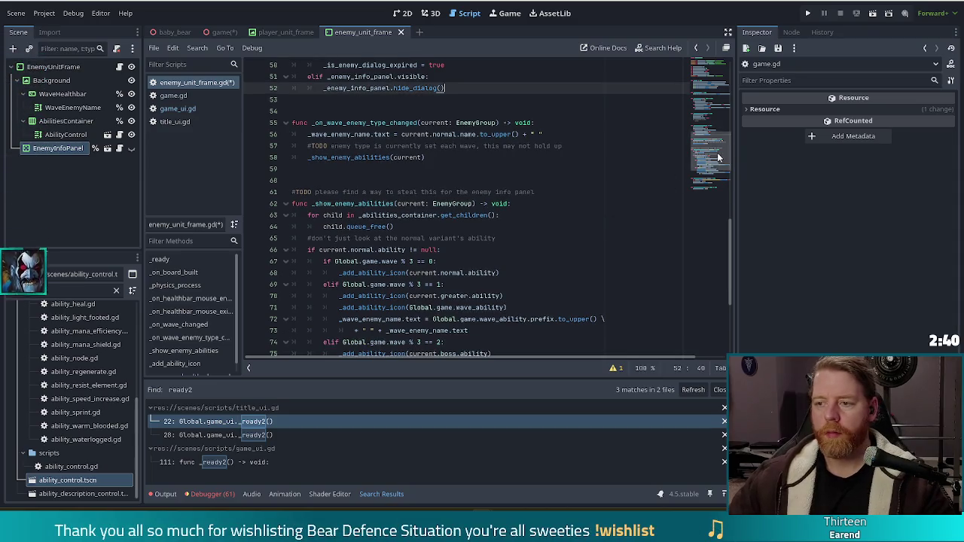
scroll(593, 104, "up", 10)
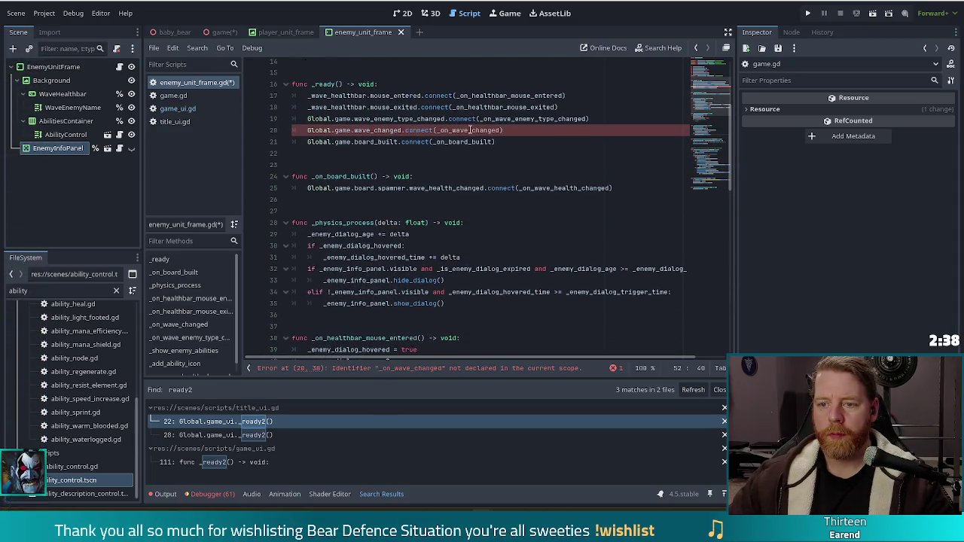
Step: Replace _on_wave_changed on line 20 with _on_wave_enemy_type_changed
left_click_drag(502, 130, 436, 130)
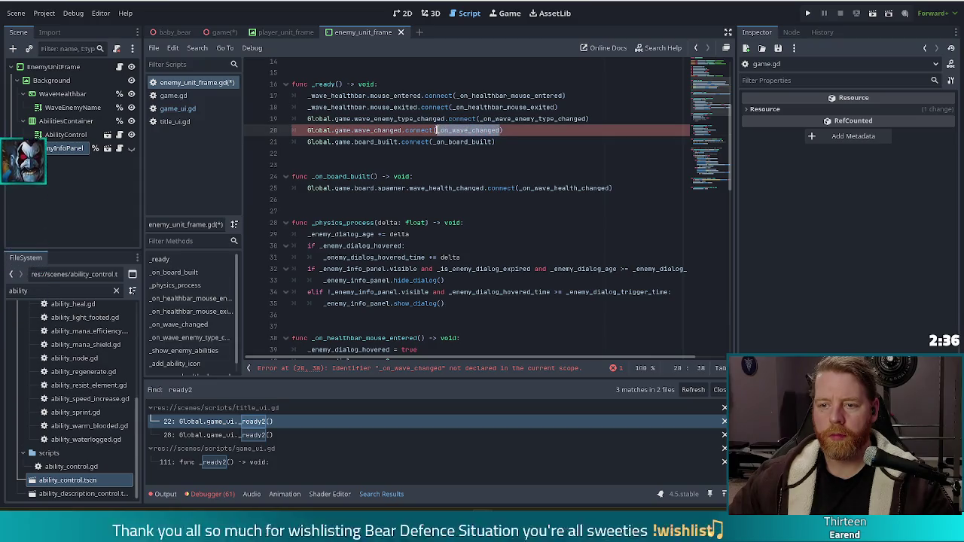
type("_on")
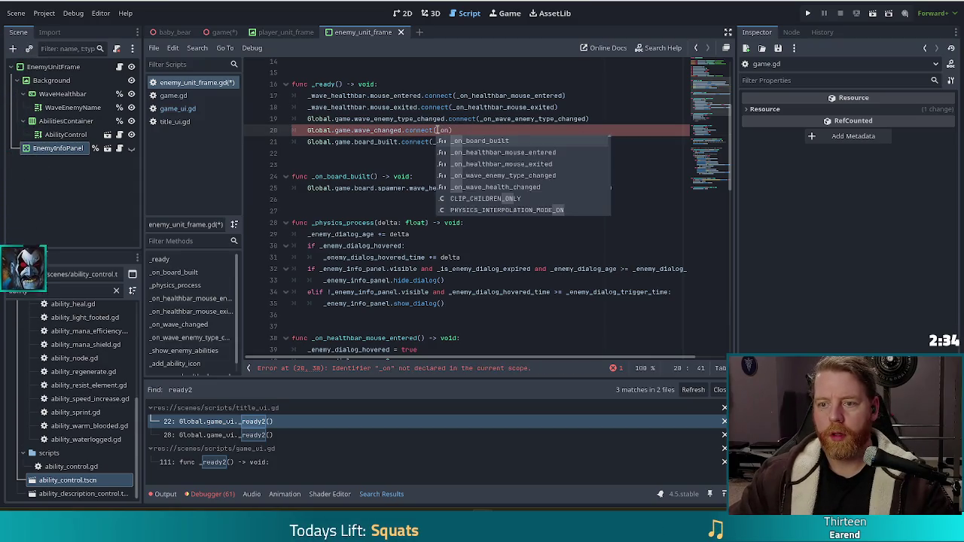
type("_wa")
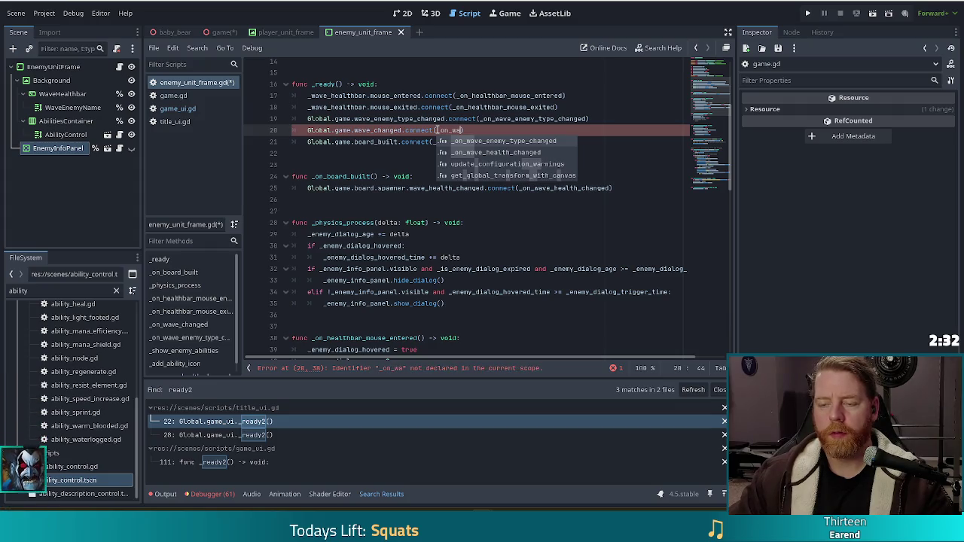
key("Return")
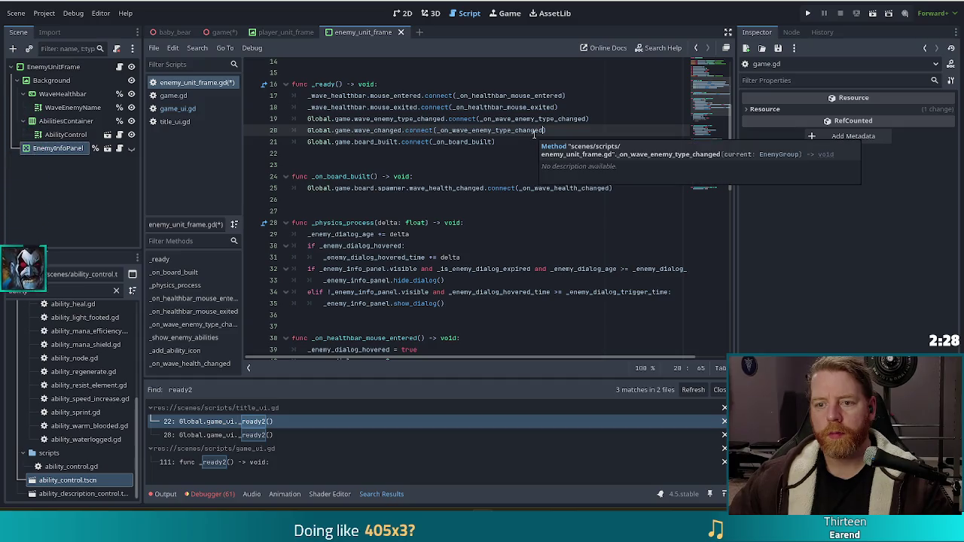
Step: Comment out line 20's wave_changed connection with a leading #
left_click(388, 119)
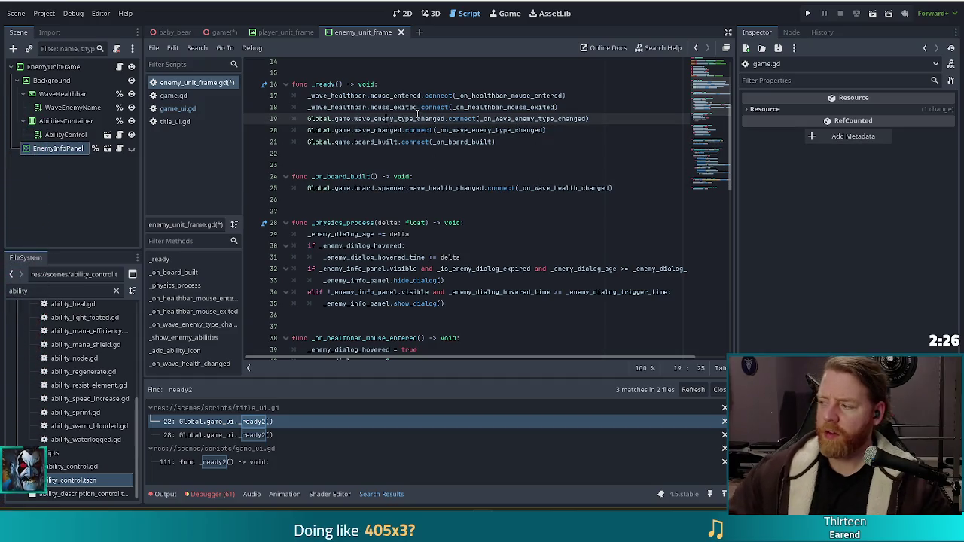
left_click(304, 130)
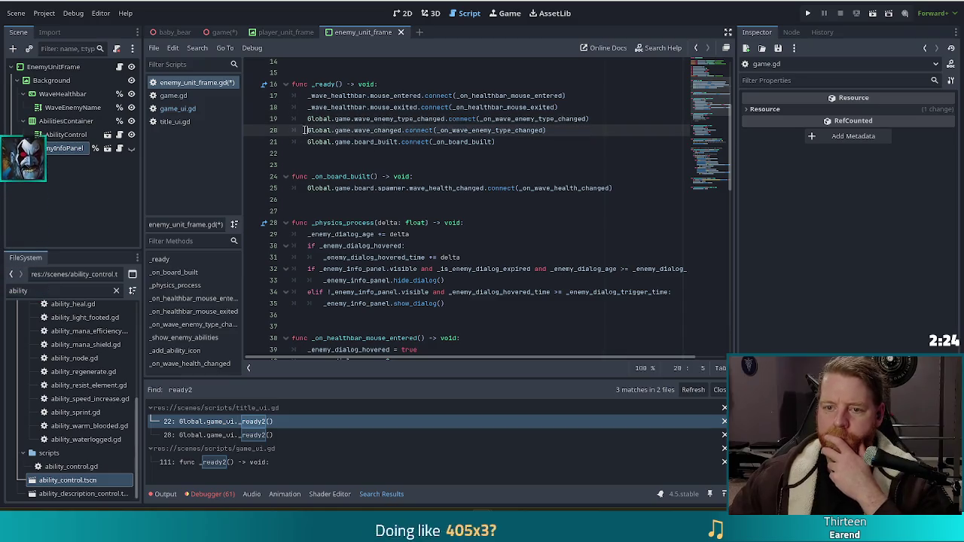
type("#")
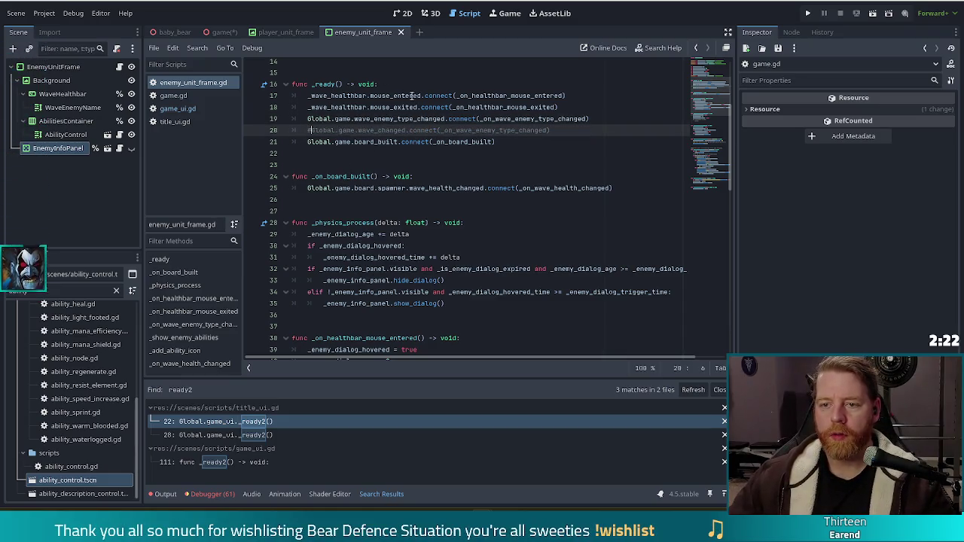
left_click_drag(577, 129, 607, 122)
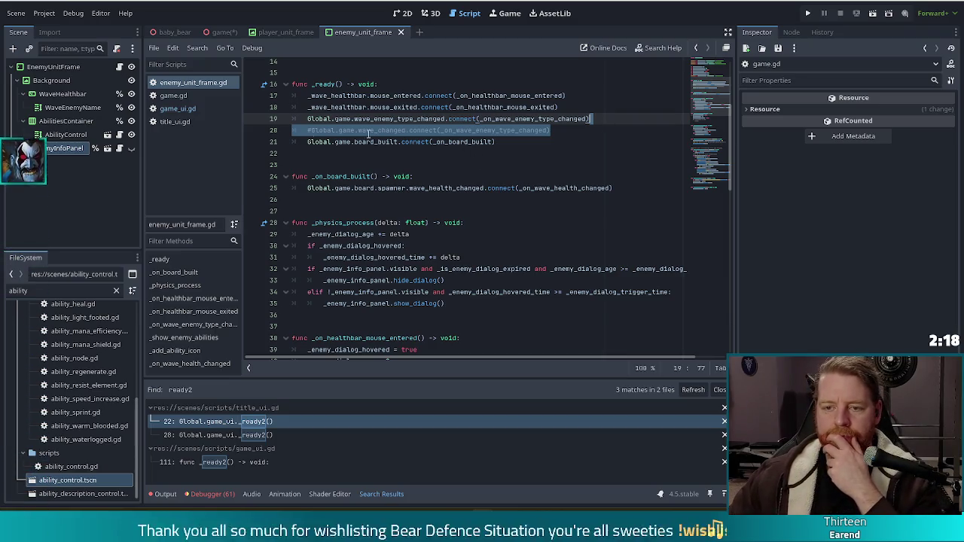
left_click(195, 110)
left_click(540, 204)
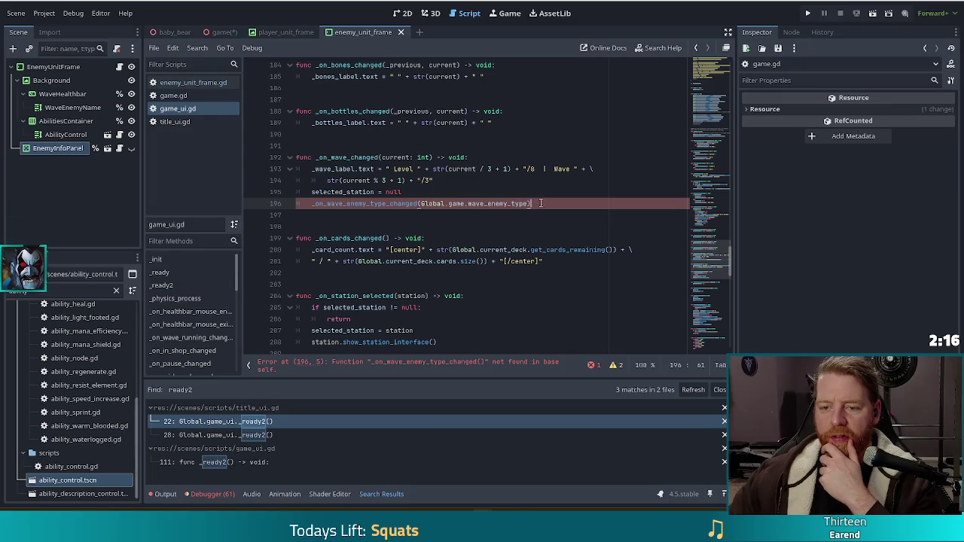
Step: Delete the _on_wave_enemy_type_changed call on line 196 of game_ui.gd, save, and open the game scene
left_click_drag(540, 204, 542, 197)
key("BackSpace")
key("ctrl+s")
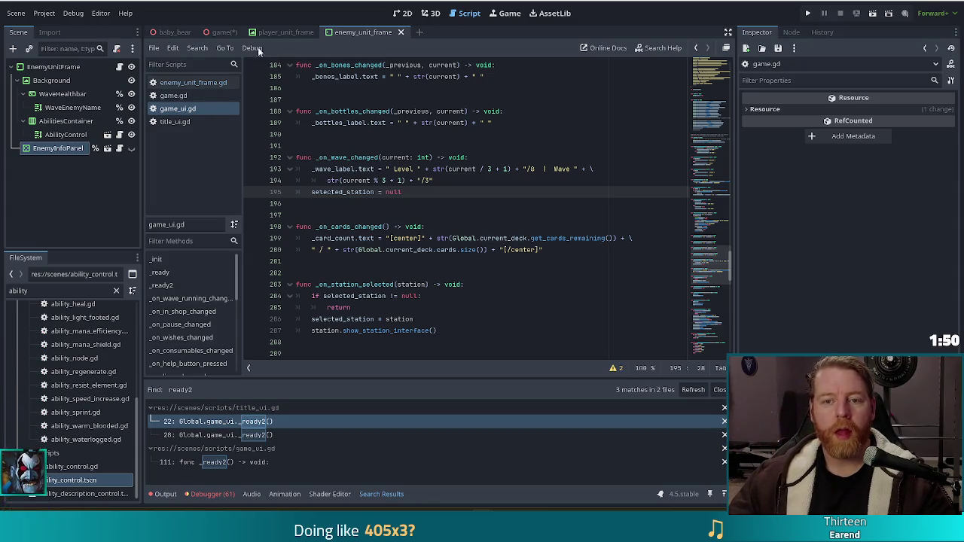
left_click(222, 30)
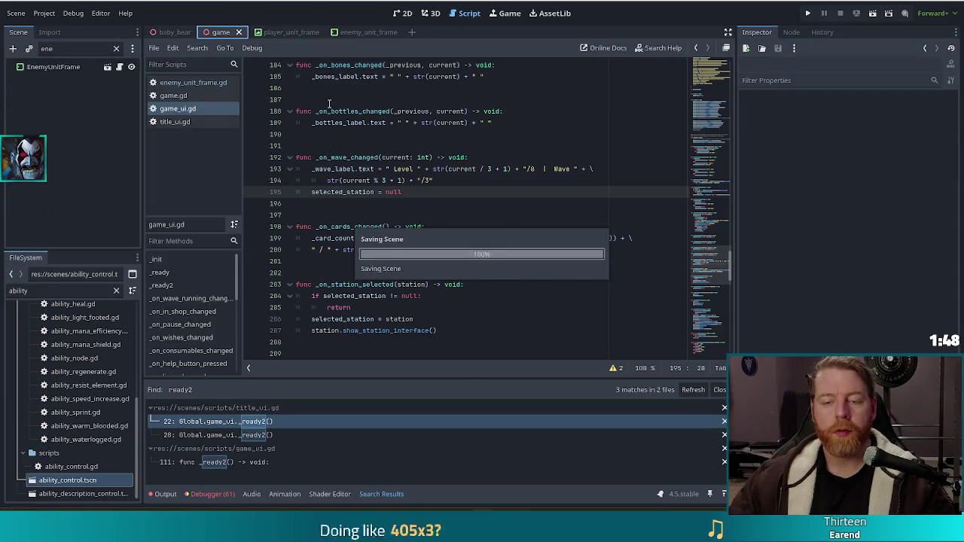
Step: Open player_unit_frame, review the _wave_label and _start_button vars, and right-click the PlayerUnitFrame root
left_click(279, 31)
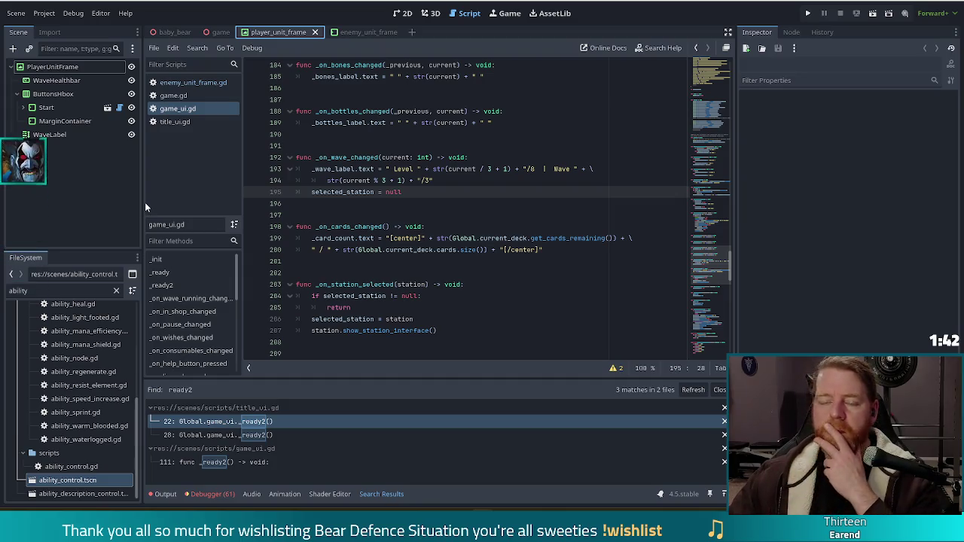
scroll(662, 257, "up", 7)
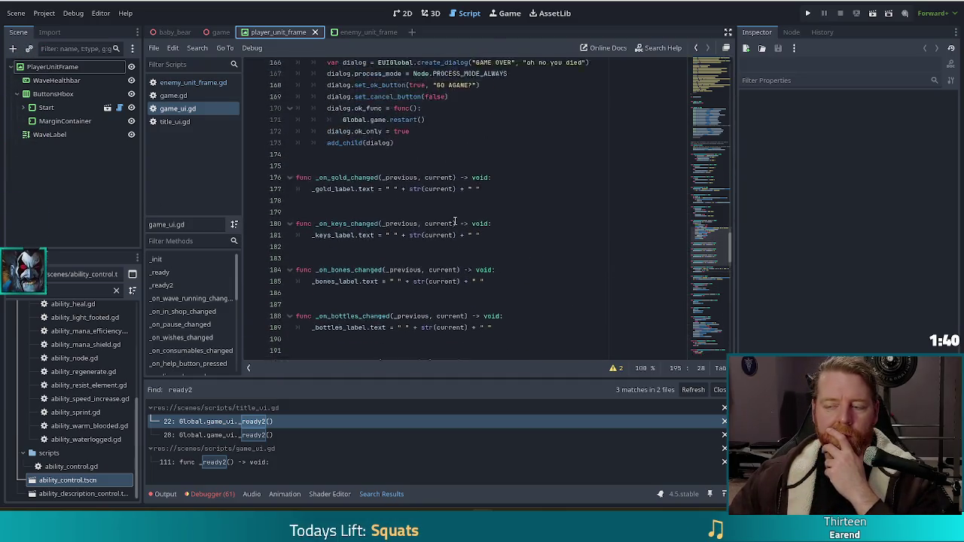
left_click_drag(708, 249, 715, 89)
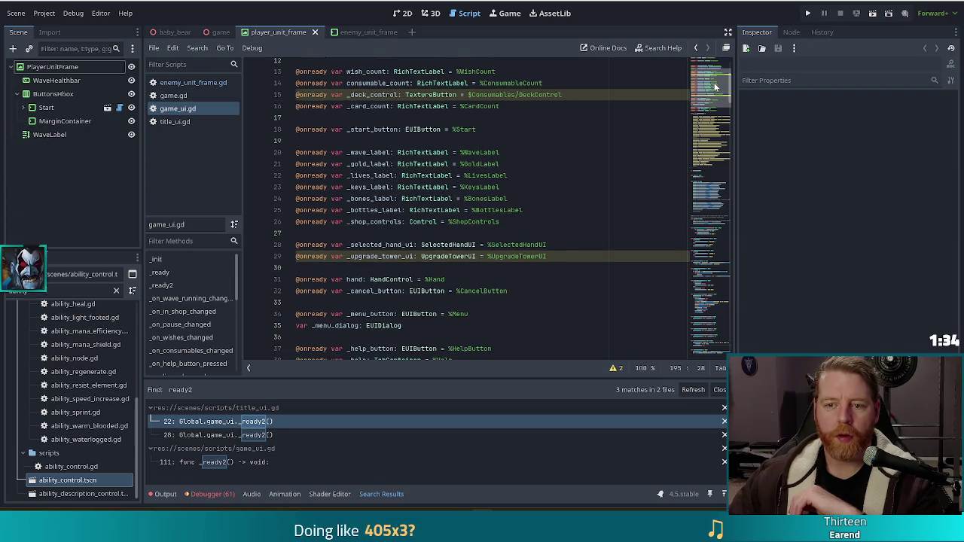
mouse_move(434, 188)
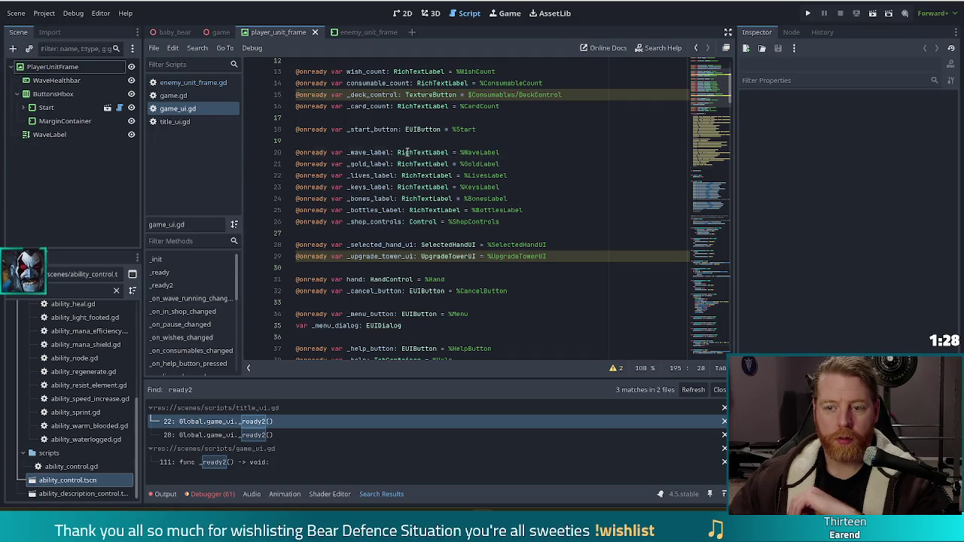
left_click(406, 152)
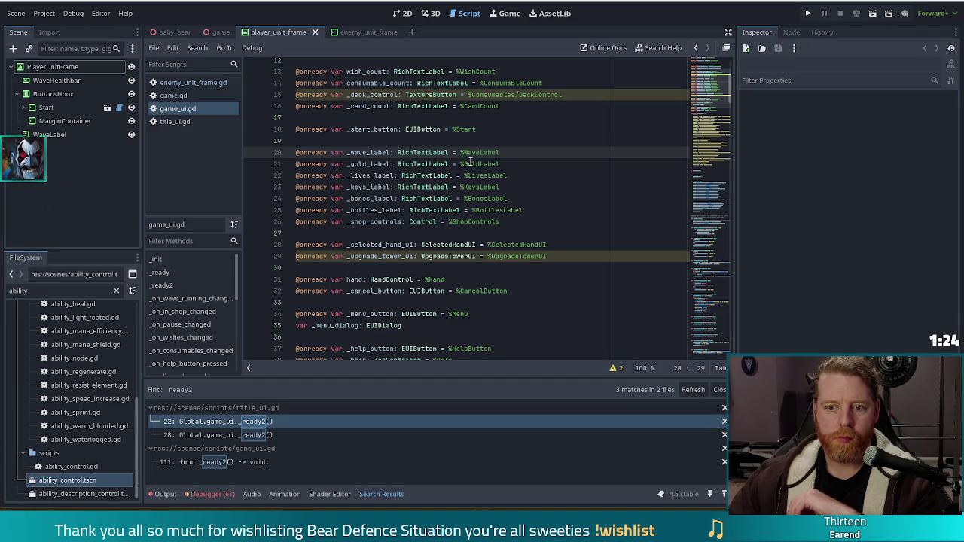
left_click(418, 130)
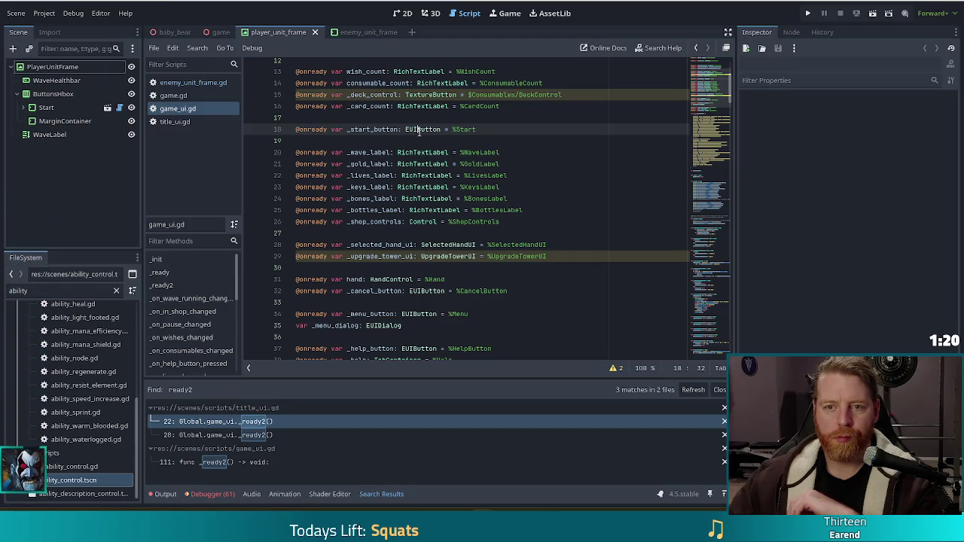
left_click(72, 66)
right_click(72, 66)
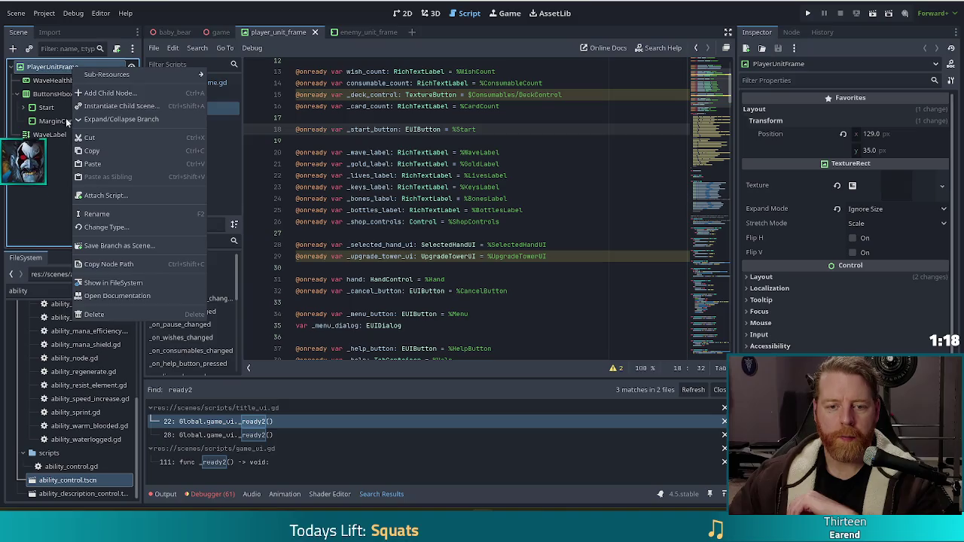
Step: Attach a new script, player_unit_frame.gd in the scenes/scripts folder, extending TextureRect to PlayerUnitFrame
left_click(113, 195)
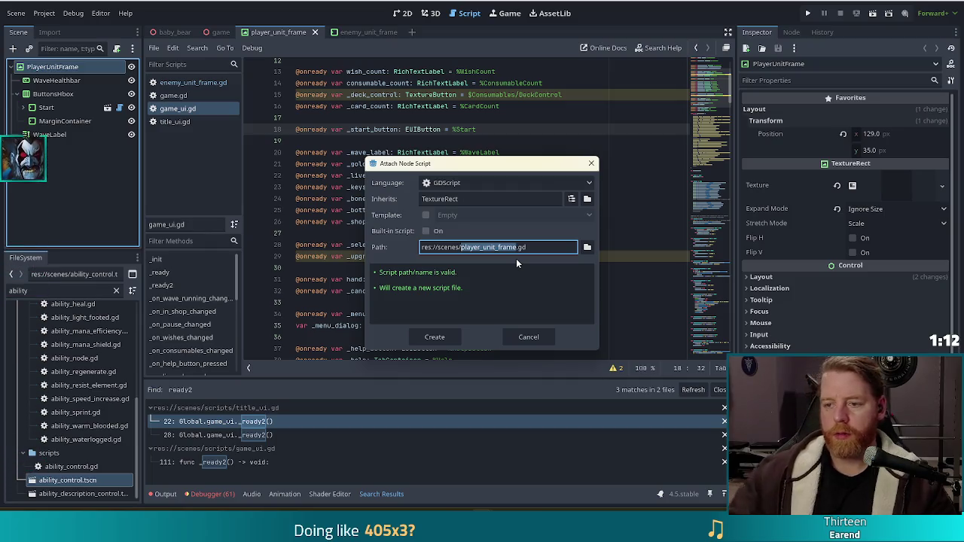
left_click(587, 247)
double_click(324, 221)
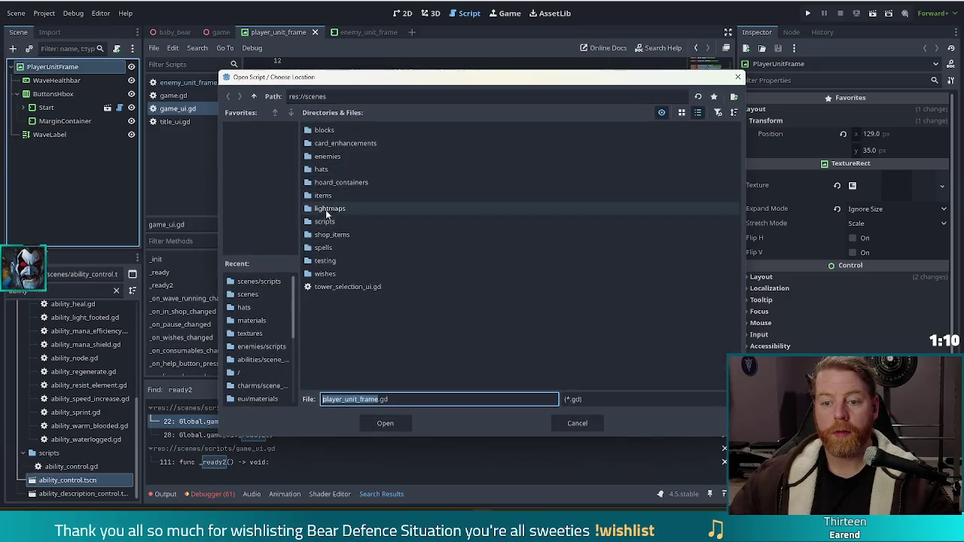
left_click(401, 422)
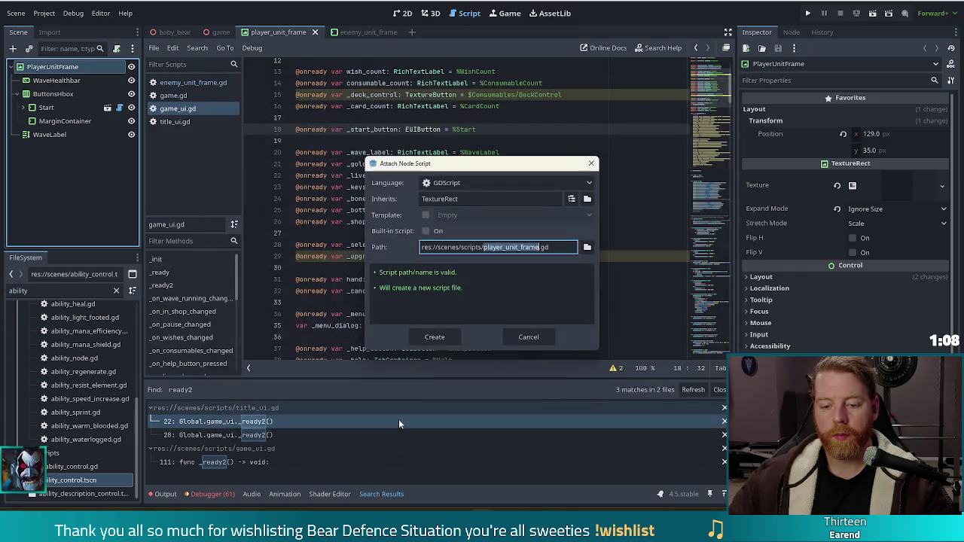
left_click(440, 337)
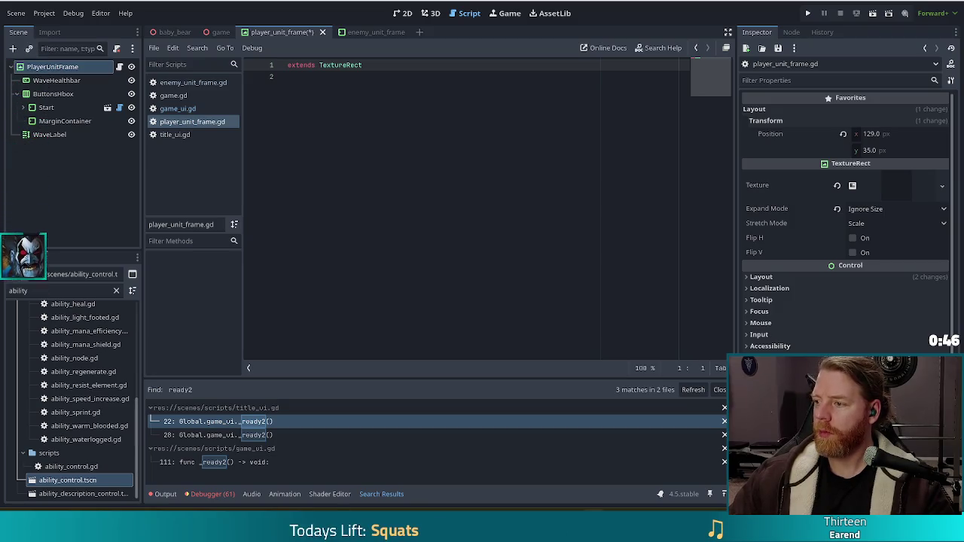
Step: Add a '#class_name PlayerUnitFrame' comment line under extends TextureRect and save the script
left_click(354, 150)
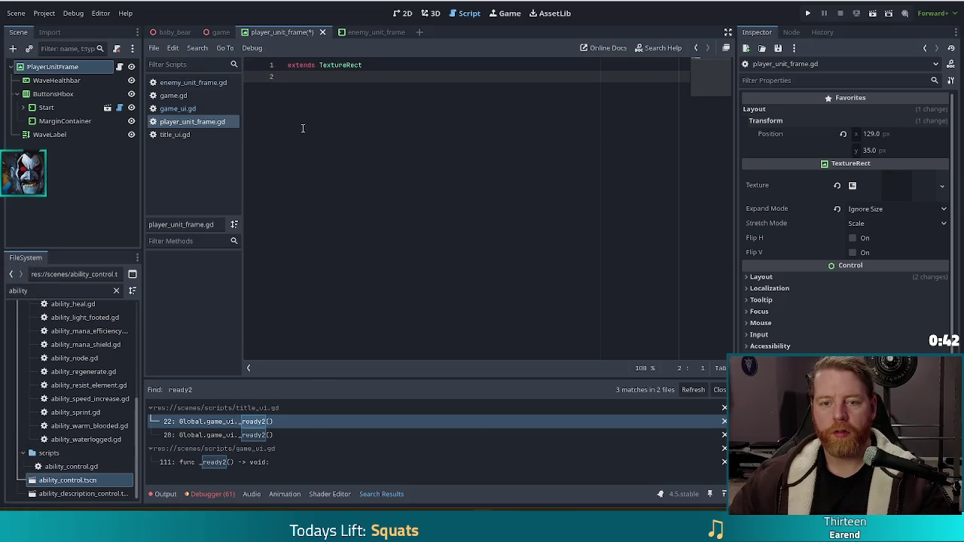
type("#cla")
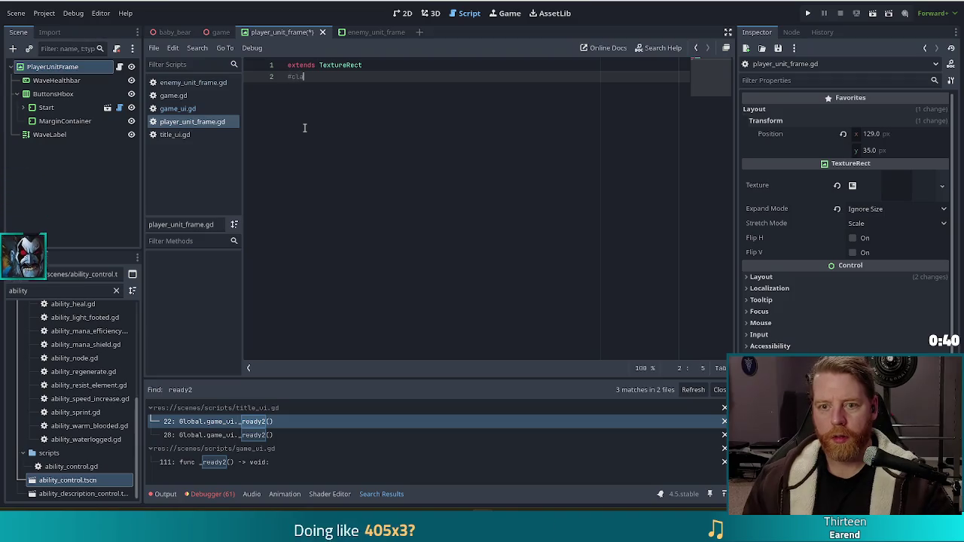
type("ss_nam")
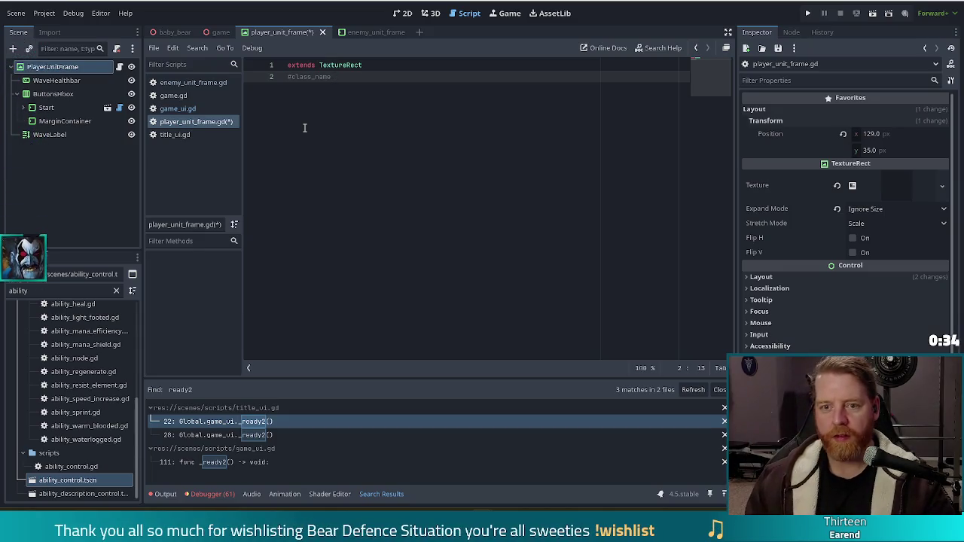
type("erU")
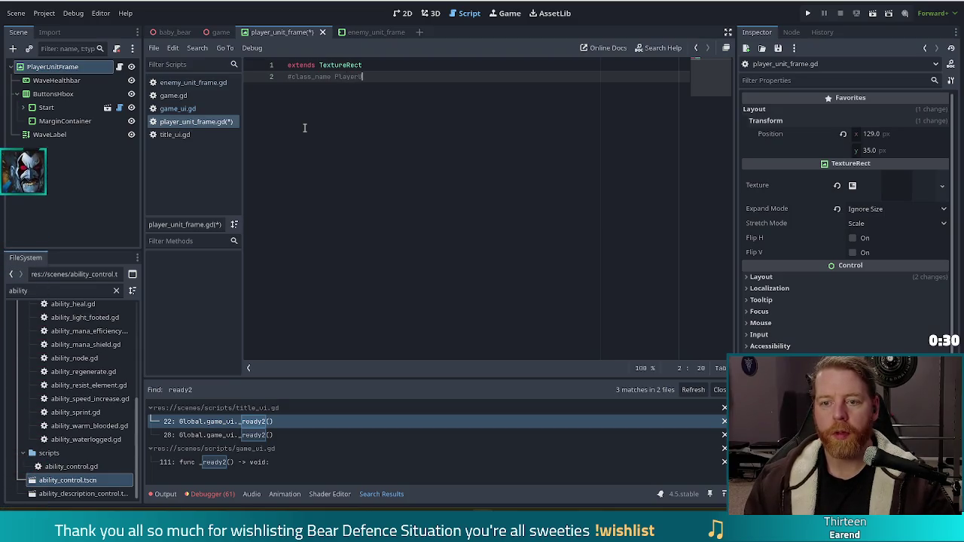
type("nitFrame")
key("ctrl+s")
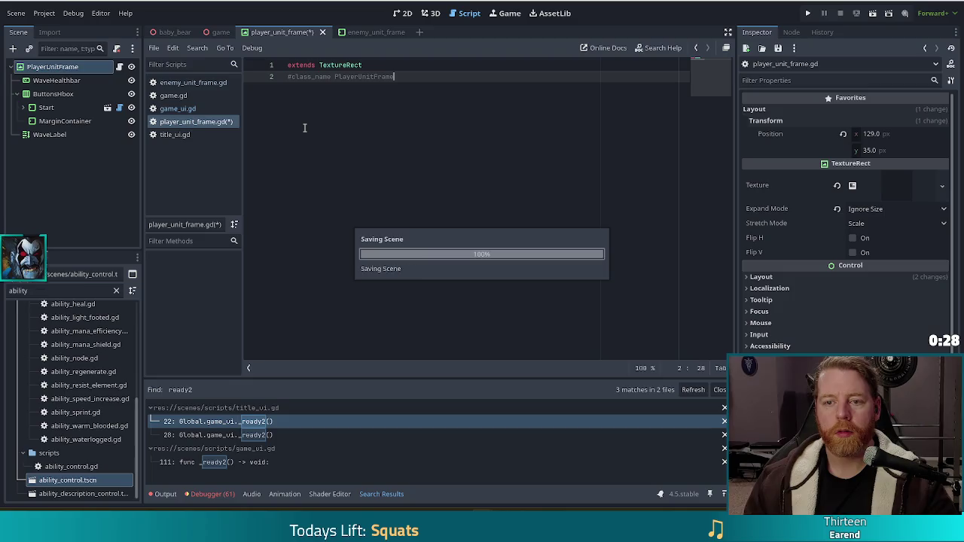
key("Return")
key("Return")
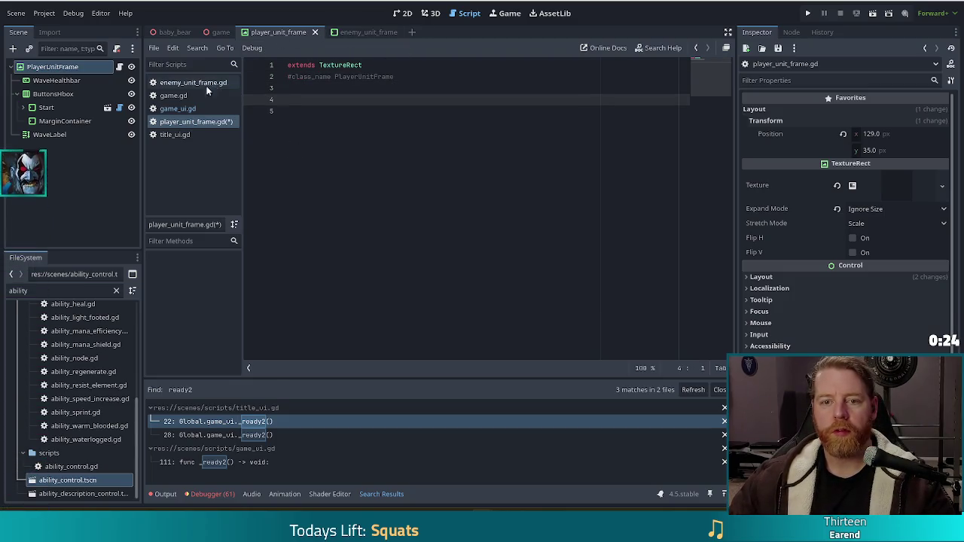
left_click(200, 112)
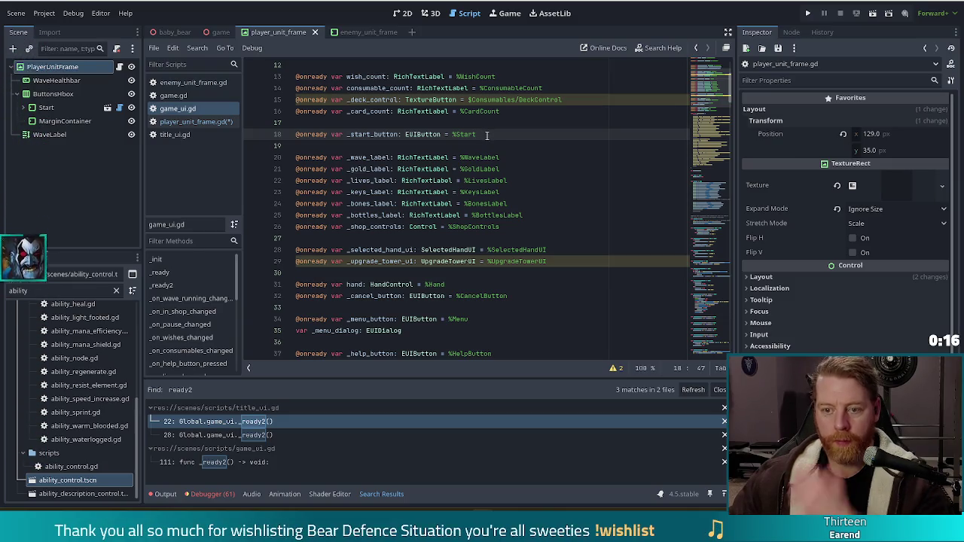
left_click_drag(500, 157, 514, 127)
key("ctrl+c")
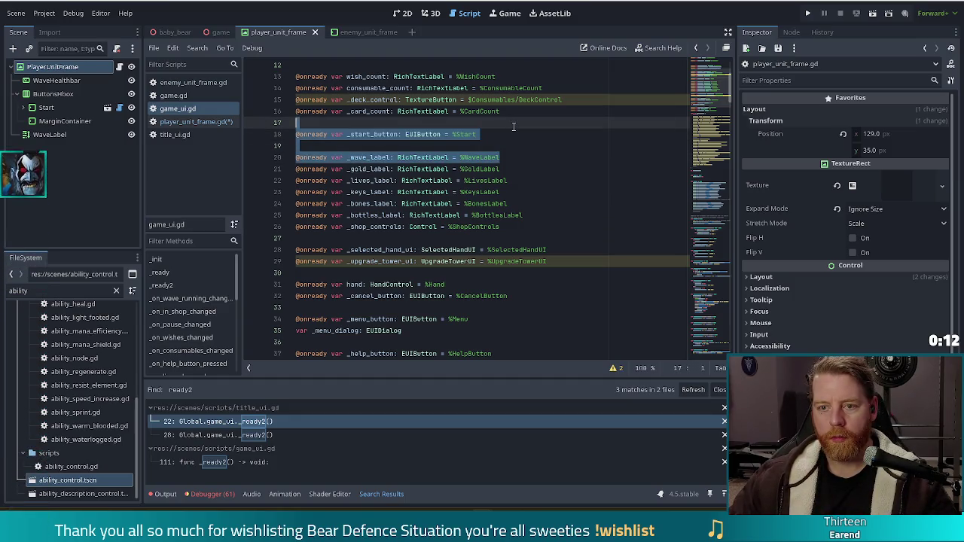
key("Delete")
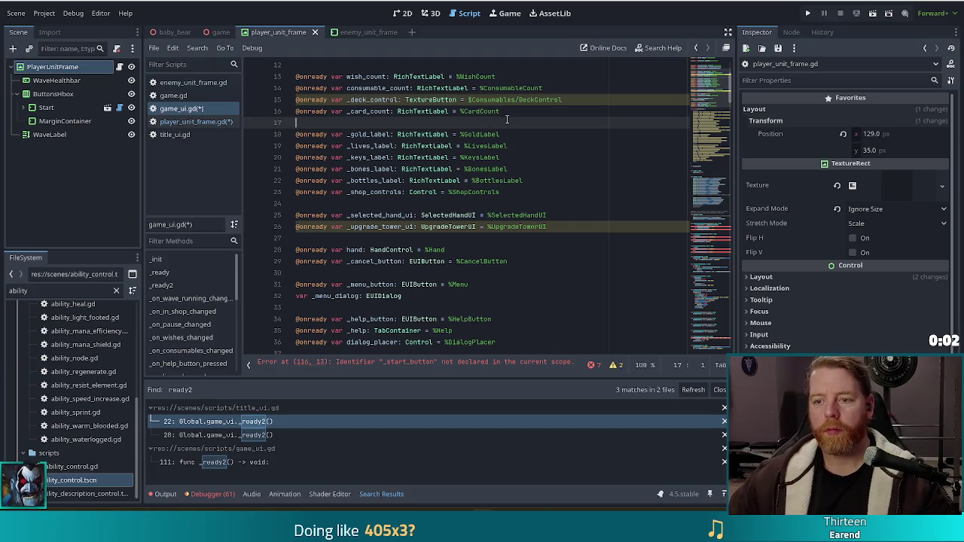
key("ctrl+s")
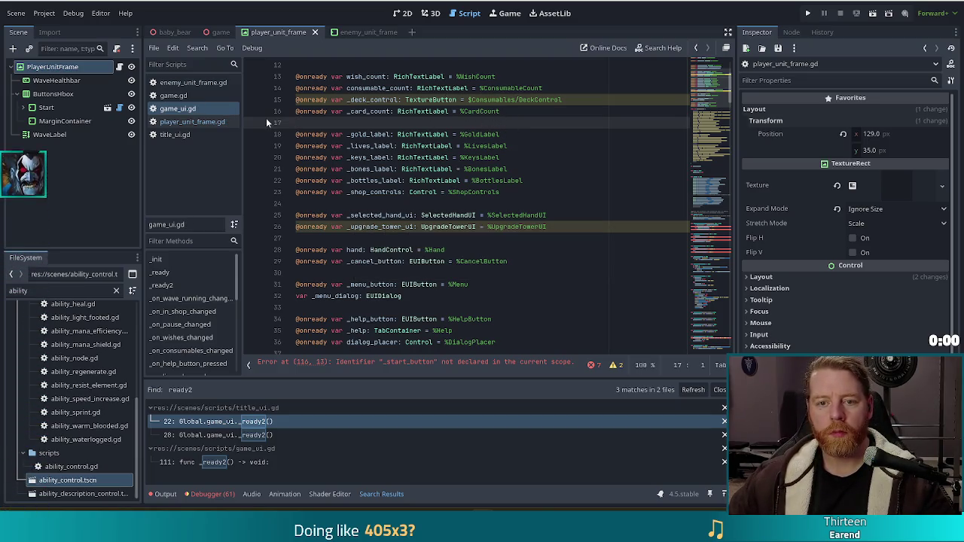
left_click(203, 121)
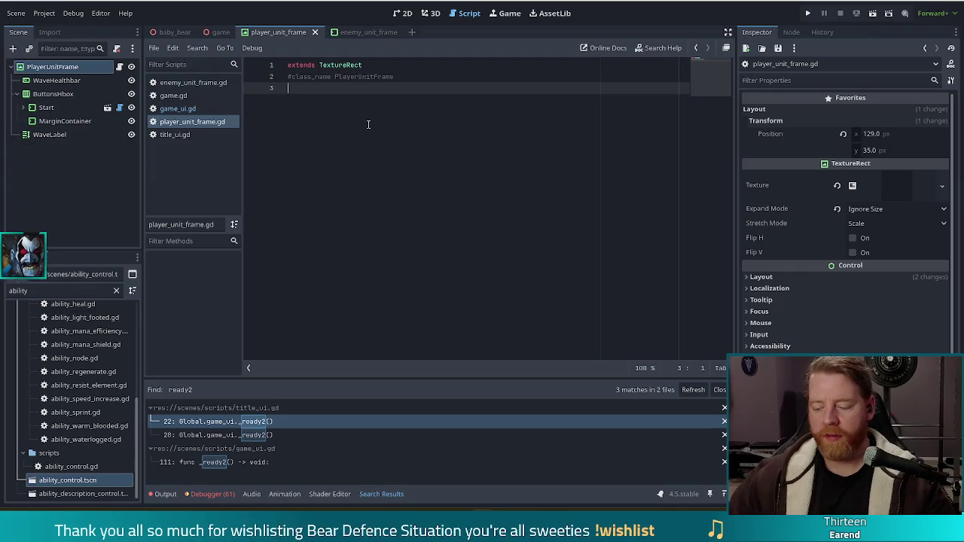
key("ctrl+v")
key("shift+Up")
key("shift+Up")
left_click_drag(357, 126, 373, 101)
key("BackSpace")
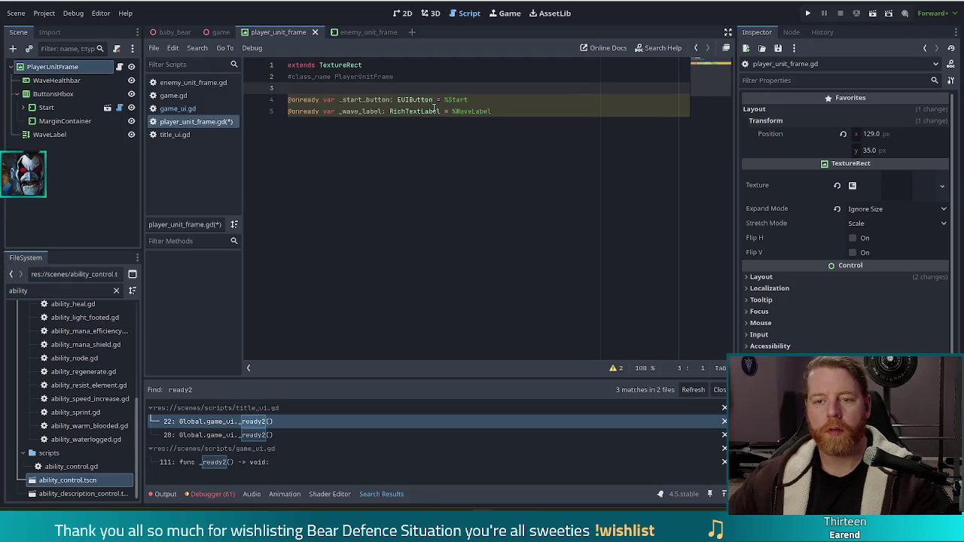
key("Return")
key("ctrl+s")
left_click(394, 204)
key("Return")
key("Return")
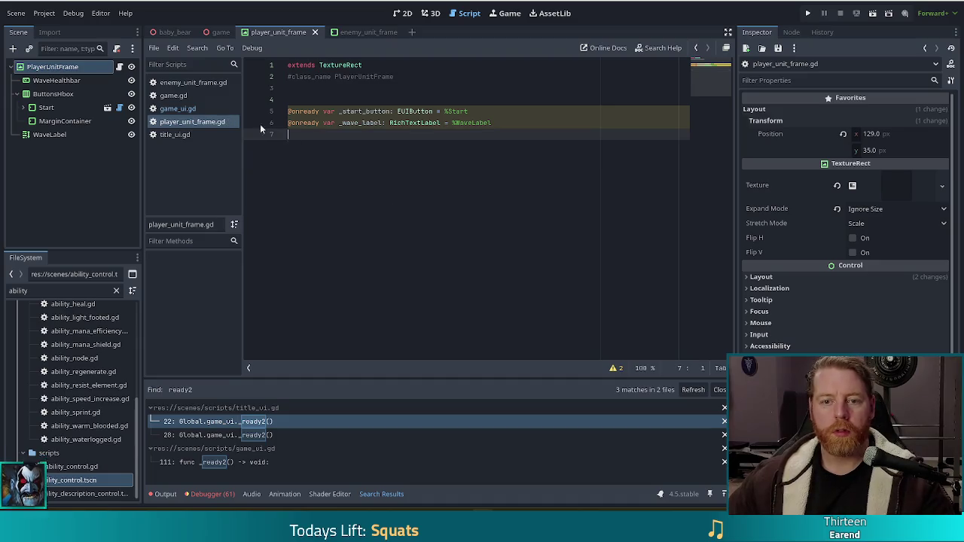
left_click(184, 108)
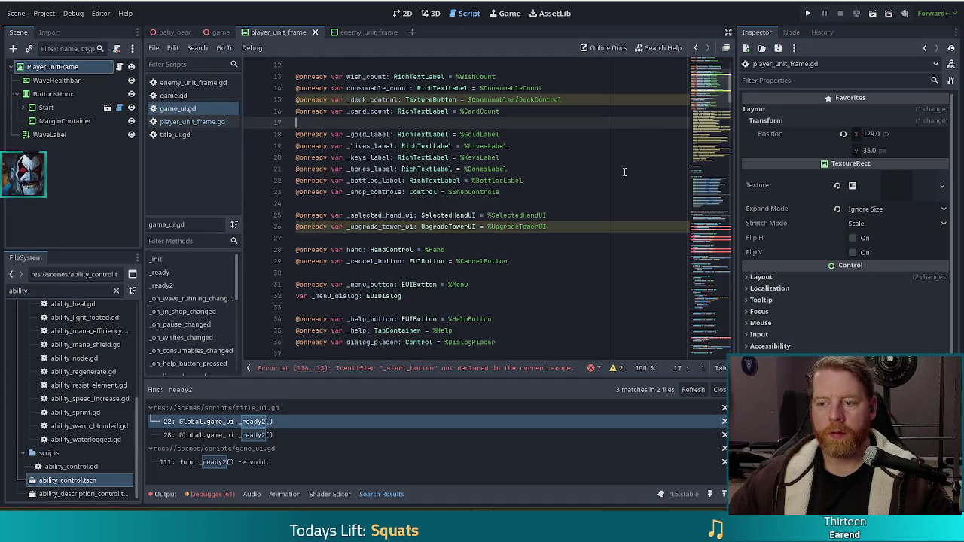
Step: Cut the _on_wave_running_changed, _on_in_shop_changed and _on_pause_changed handlers from game_ui.gd
left_click_drag(714, 139, 702, 181)
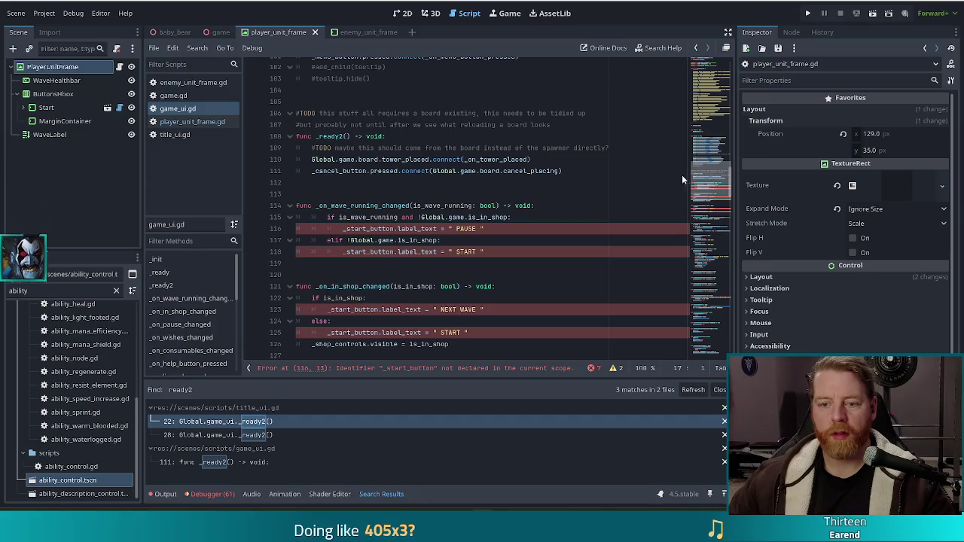
scroll(346, 158, "down", 2)
scroll(390, 224, "down", 2)
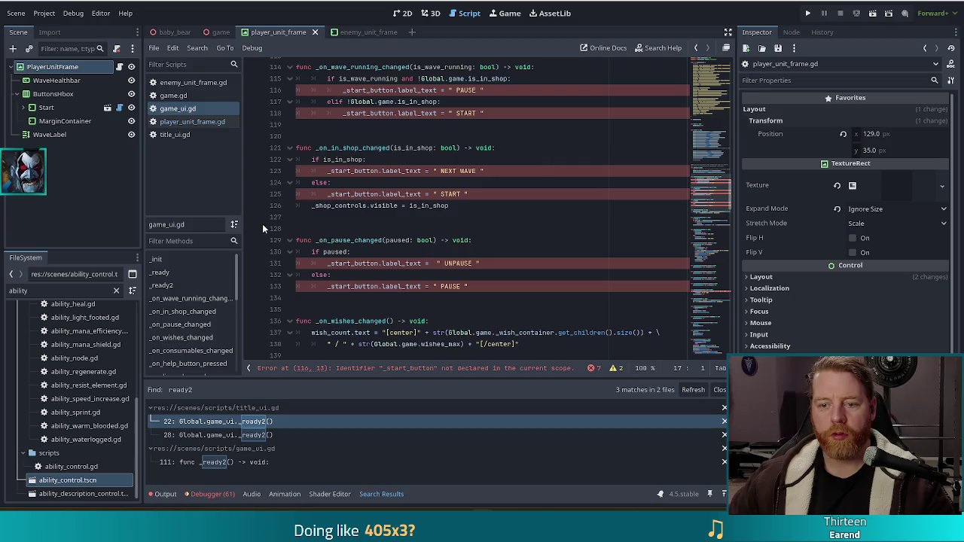
scroll(254, 223, "down", 2)
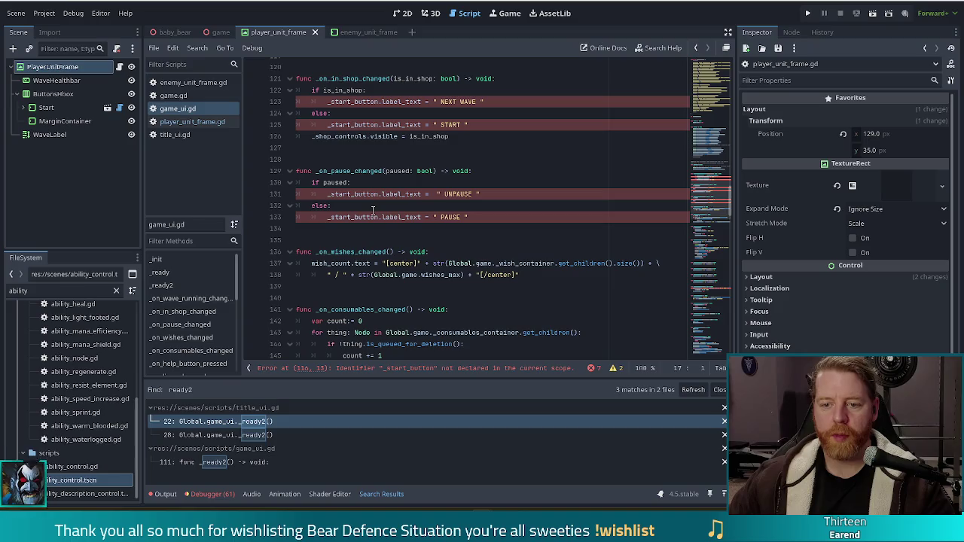
scroll(376, 209, "up", 4)
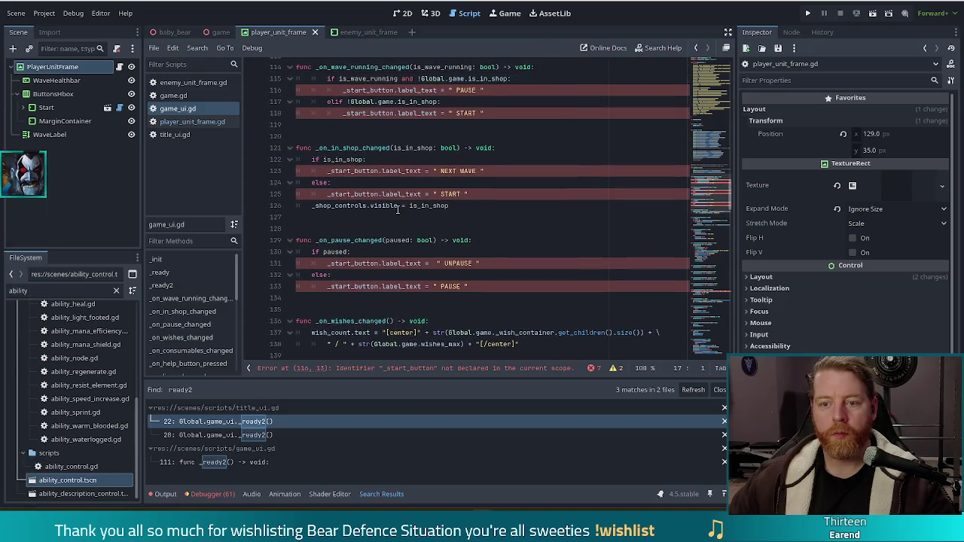
scroll(709, 237, "down", 15)
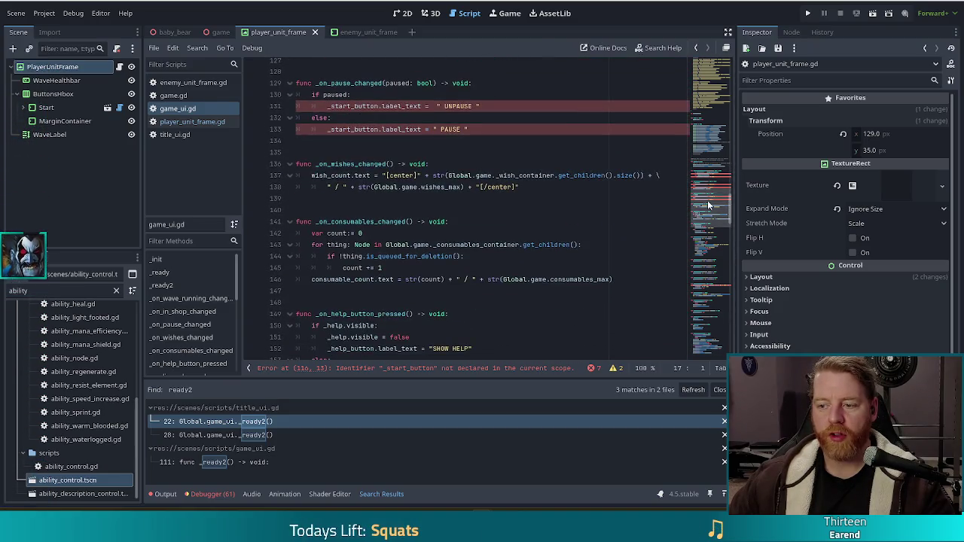
left_click_drag(710, 238, 709, 256)
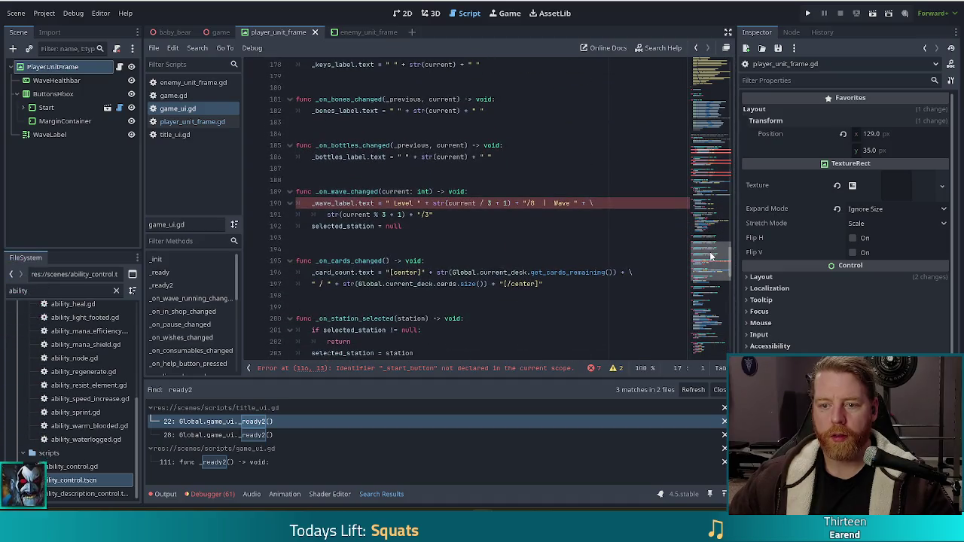
scroll(360, 283, "up", 10)
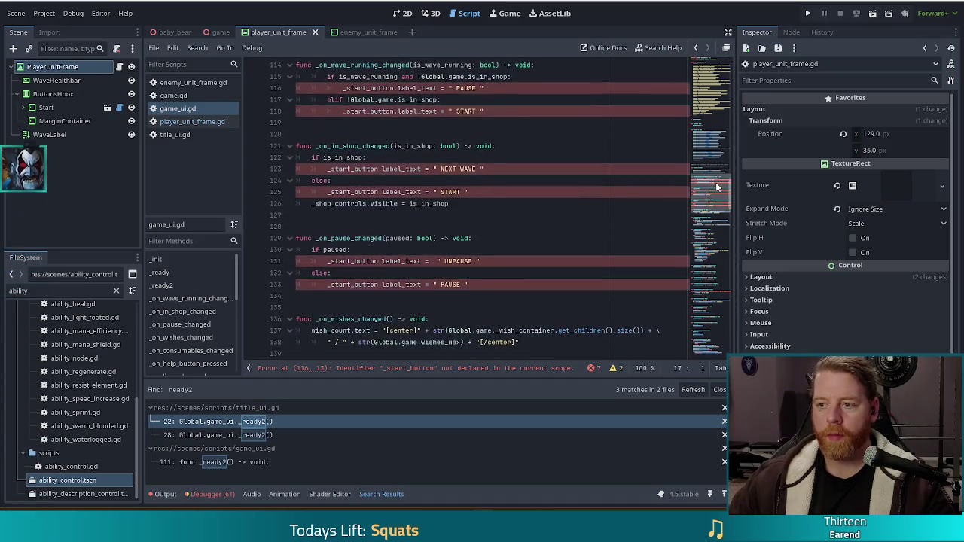
left_click(501, 286)
scroll(431, 230, "up", 5)
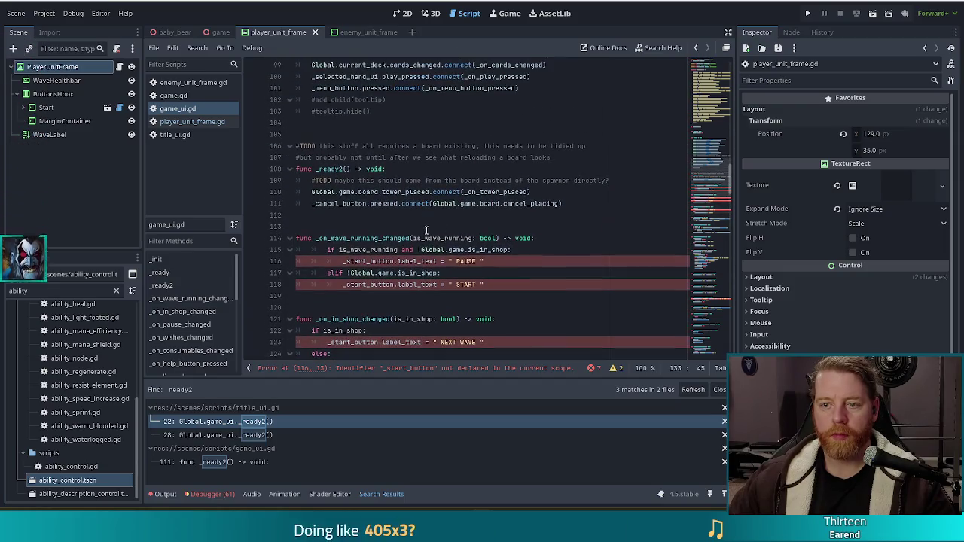
left_click(578, 204, "shift")
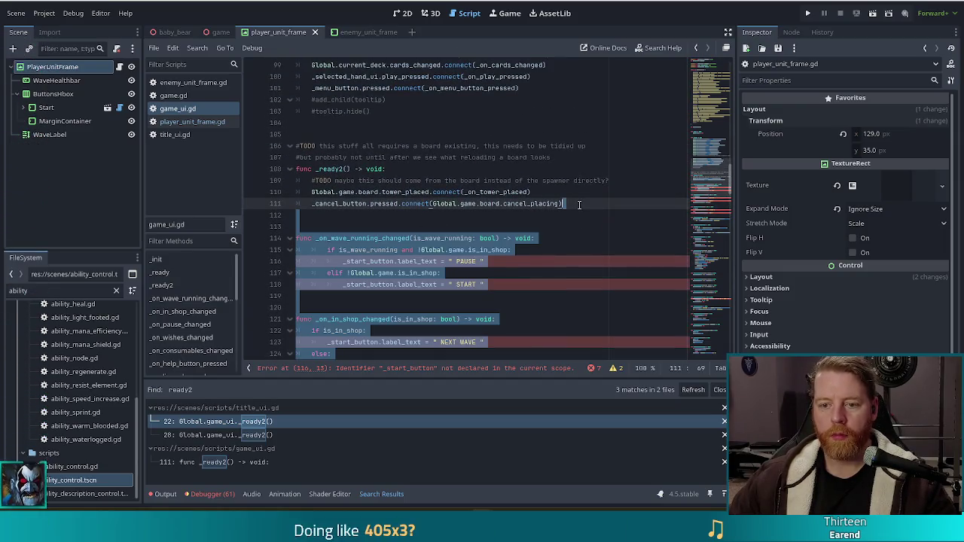
key("BackSpace")
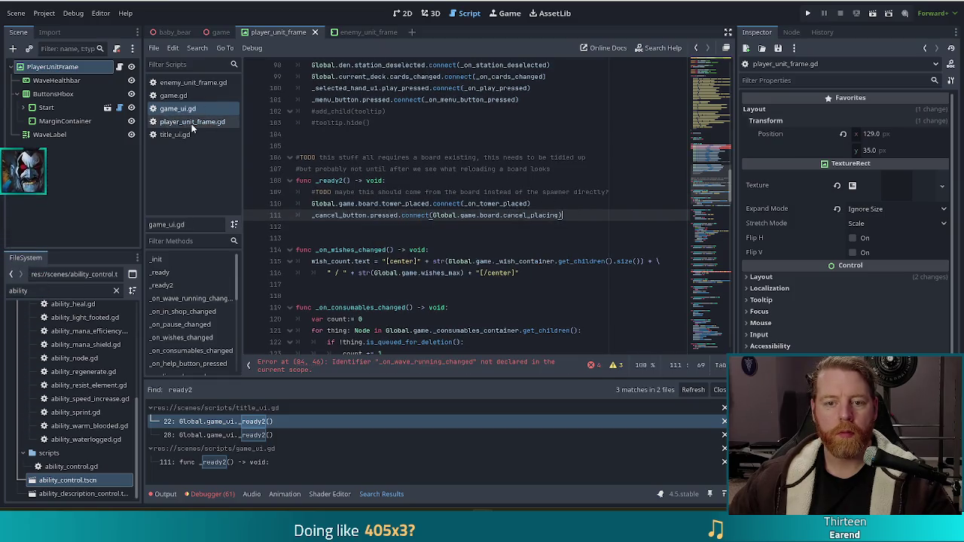
Step: Paste the three handlers into player_unit_frame.gd below the onready variables
left_click(192, 122)
key("Return")
type("func _on_wave_running_changed(is_wave_running: bool) -> void: \t\tif is_wave_running and !Global.game.is_in_shop: \t\t\t_start_button.label_text = \" PAUSE \" \t\telif !Global.game.is_in_shop: \t\t\t_start_button.label_text = \" START \"   func _on_in_shop_changed(is_in_shop: bool) -> void: \tif is_in_shop: \t\t_start_button.label_text = \" NEXT WAVE \" \telse: \t\t_start_button.label_text = \" START \" \t_shop_controls.visible = is_in_shop   func _on_pause_changed(paused: bool) -> void: \tif paused: \t\t_start_button.label_text =  \" UNPAUSE \" \telse: \t\t_start_button.label_text = \" PAUSE \"")
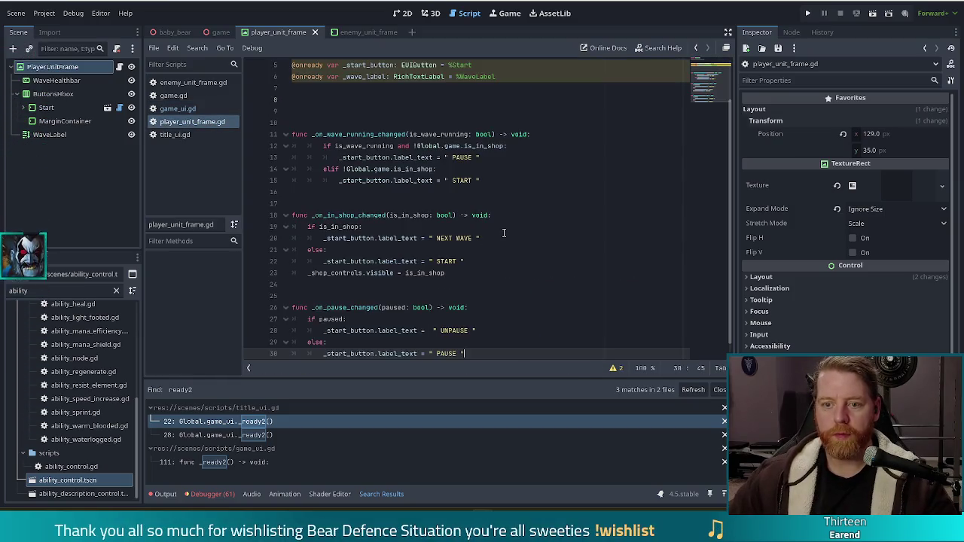
Step: Cut the _on_wave_changed function out of game_ui.gd and save
left_click(187, 108)
scroll(710, 201, "down", 5)
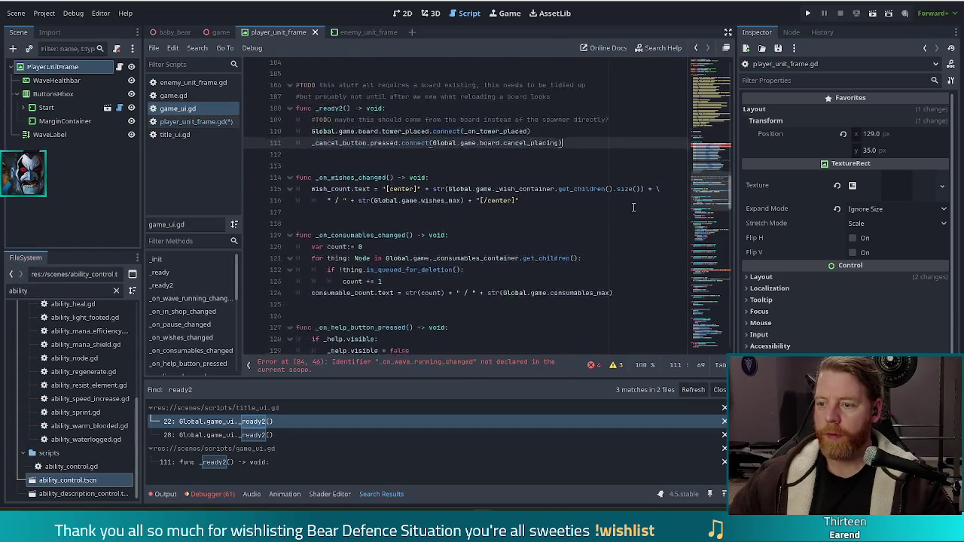
left_click_drag(710, 202, 702, 245)
left_click_drag(391, 299, 498, 239)
key("ctrl+c")
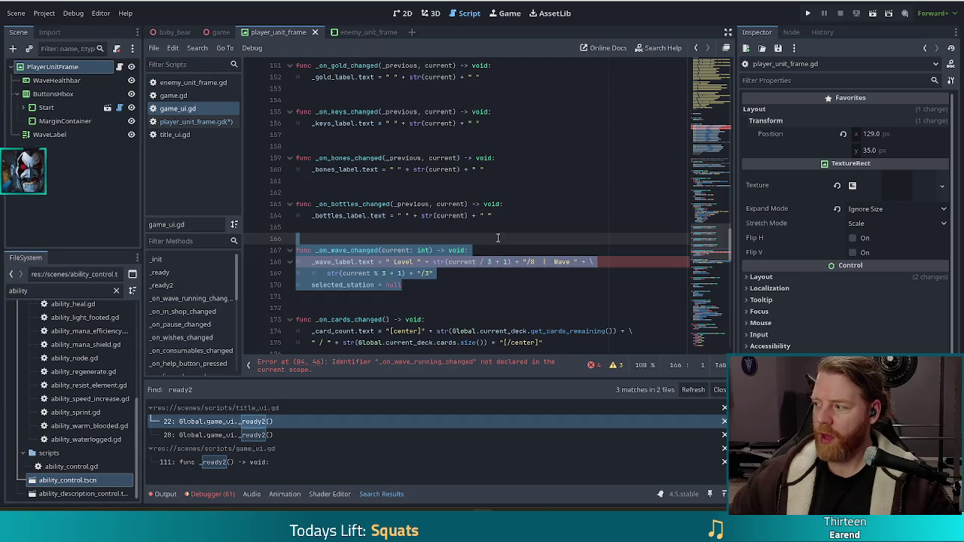
key("Delete")
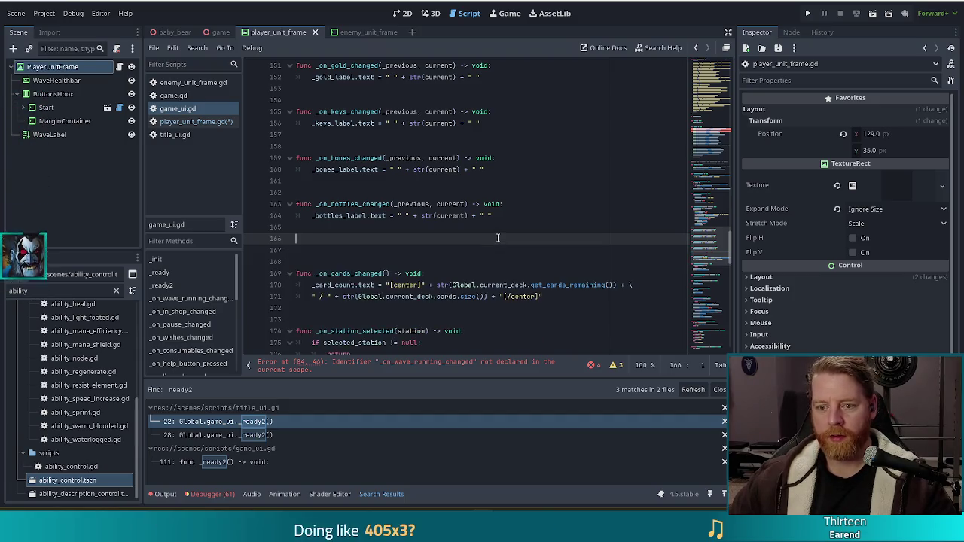
key("BackSpace")
key("BackSpace")
key("ctrl+s")
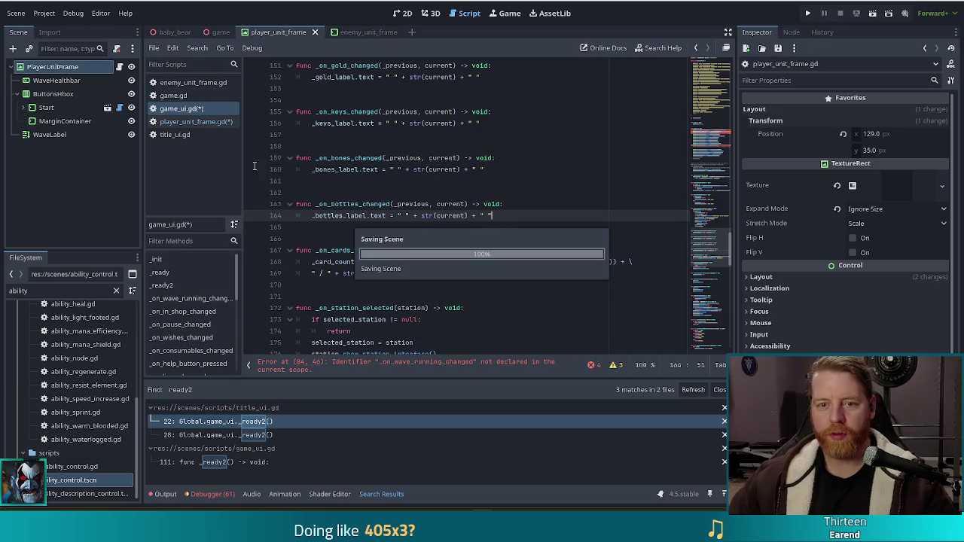
Step: Paste _on_wave_changed into player_unit_frame.gd after the pause handler
left_click(184, 121)
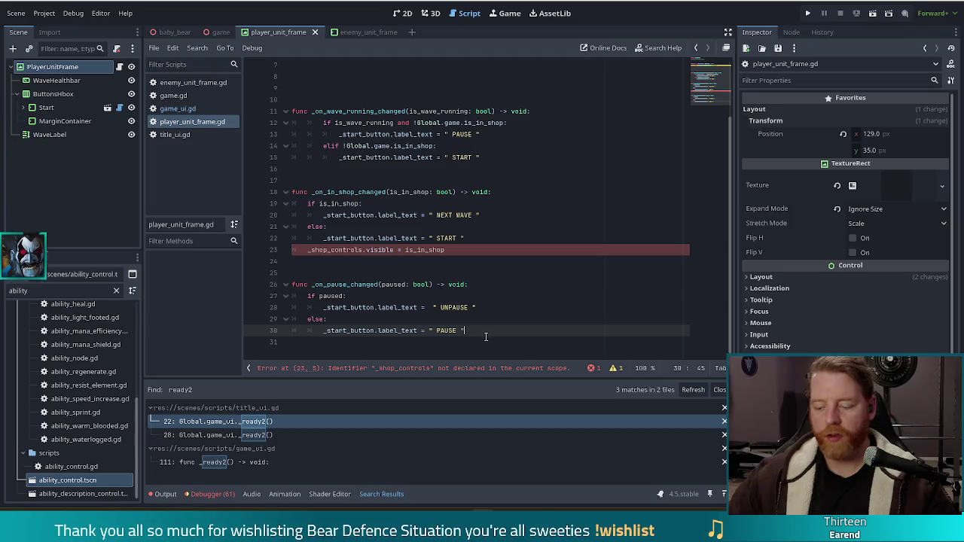
key("Return")
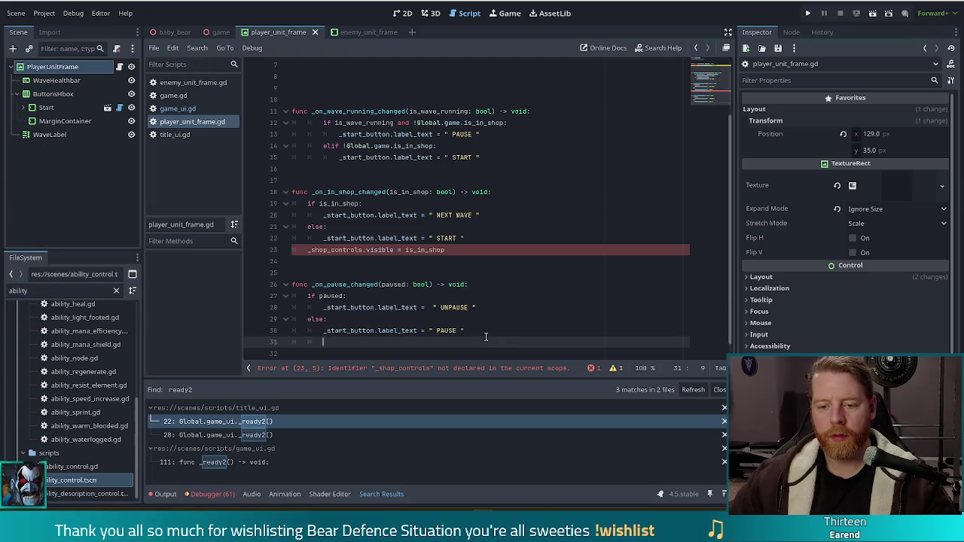
key("ctrl+v")
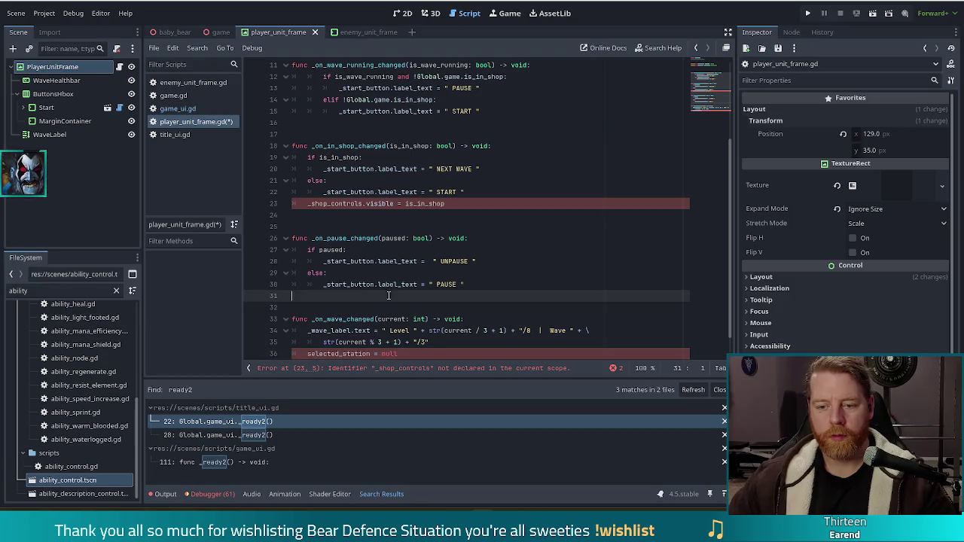
left_click(413, 331)
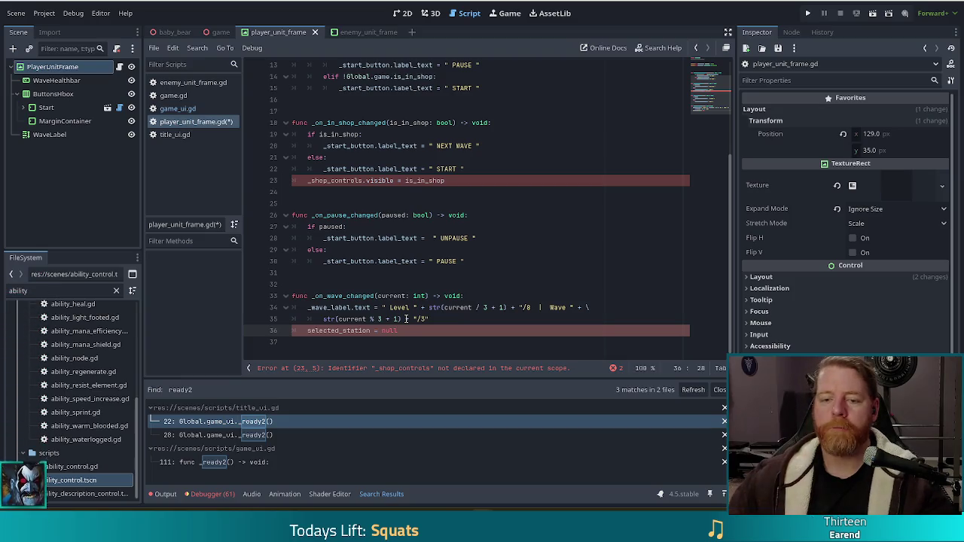
Step: Restore _on_wave_changed in game_ui.gd with only the selected_station reset and parameter _current, then save
left_click(178, 110)
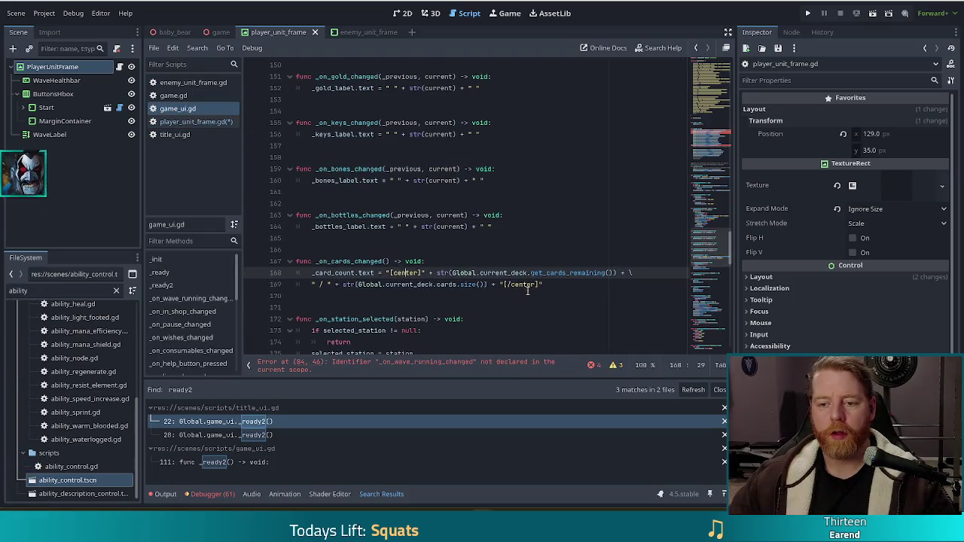
key("ctrl+z")
key("ctrl+z")
left_click_drag(511, 284, 497, 264)
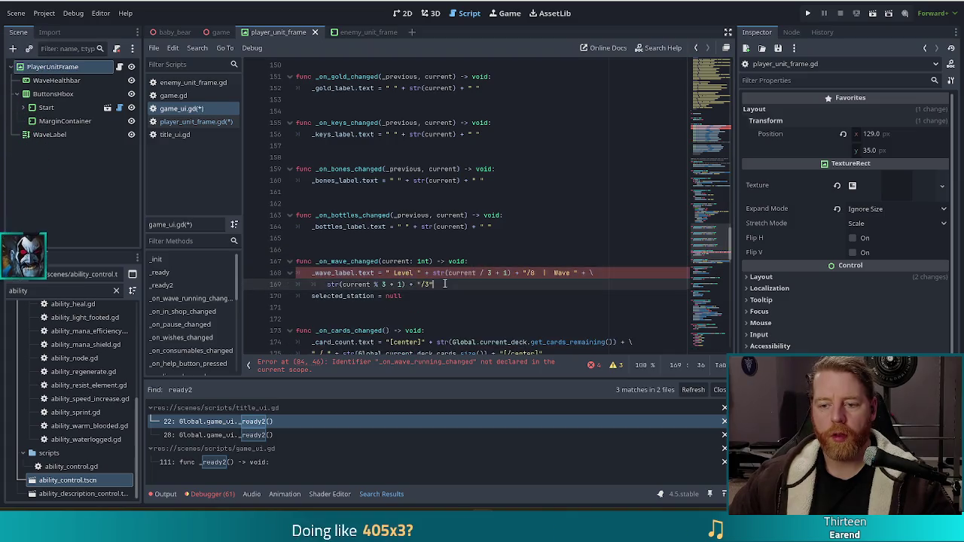
key("BackSpace")
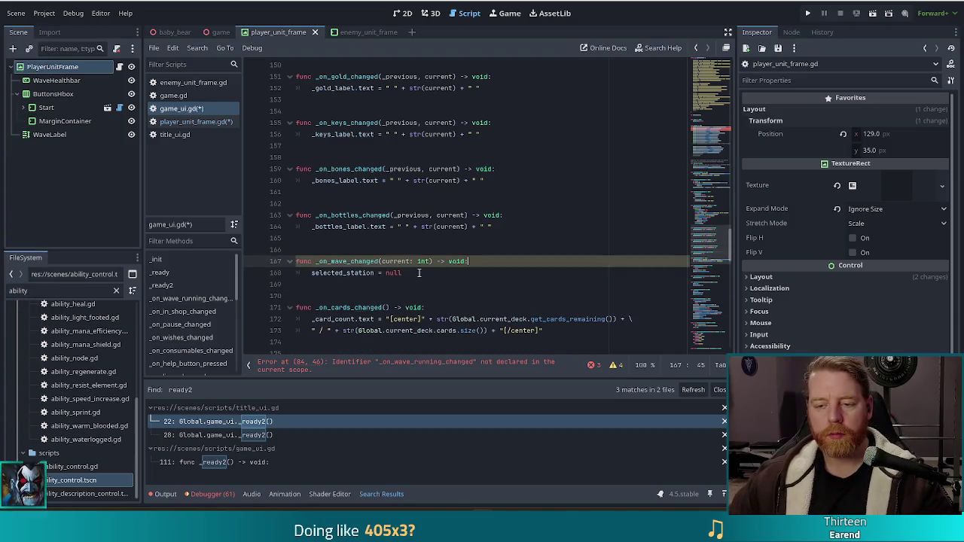
left_click(423, 273)
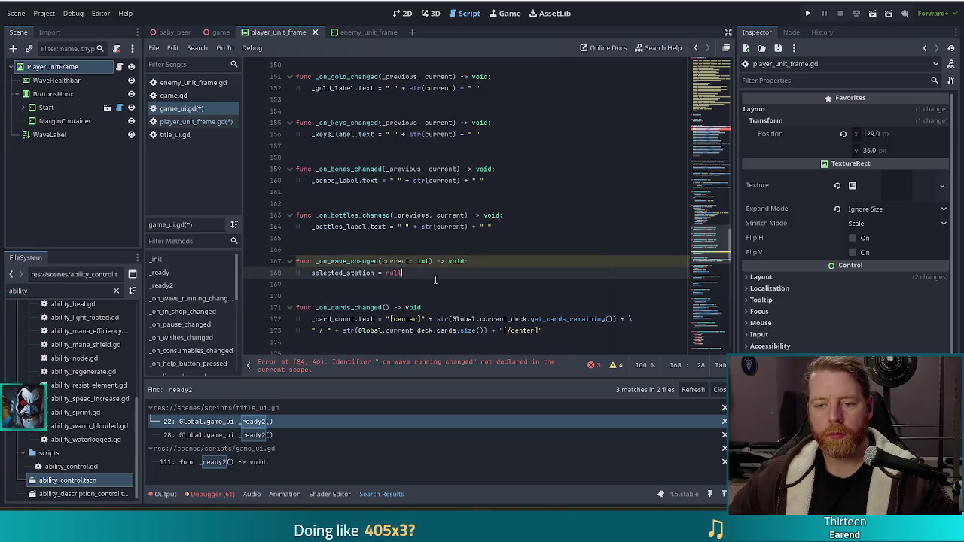
left_click(382, 261)
type("_")
key("ctrl+s")
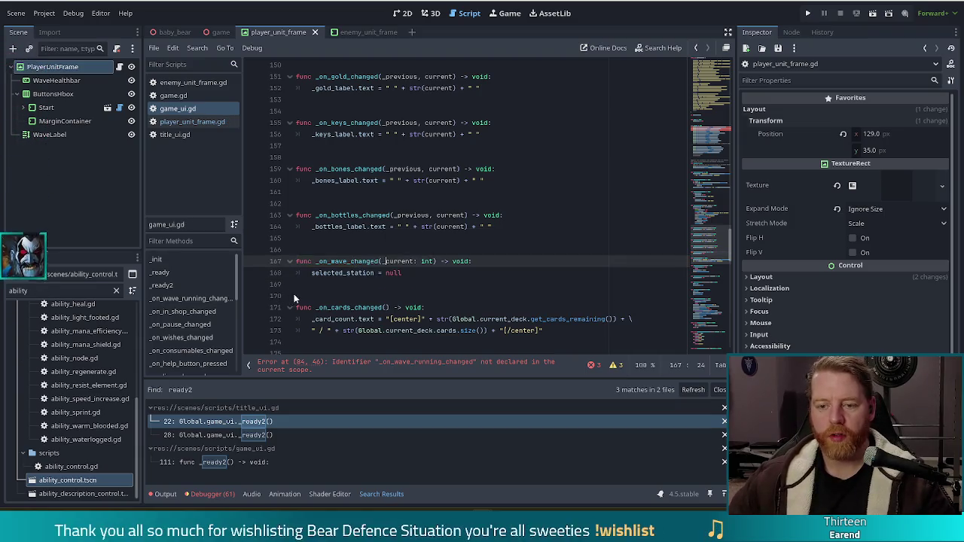
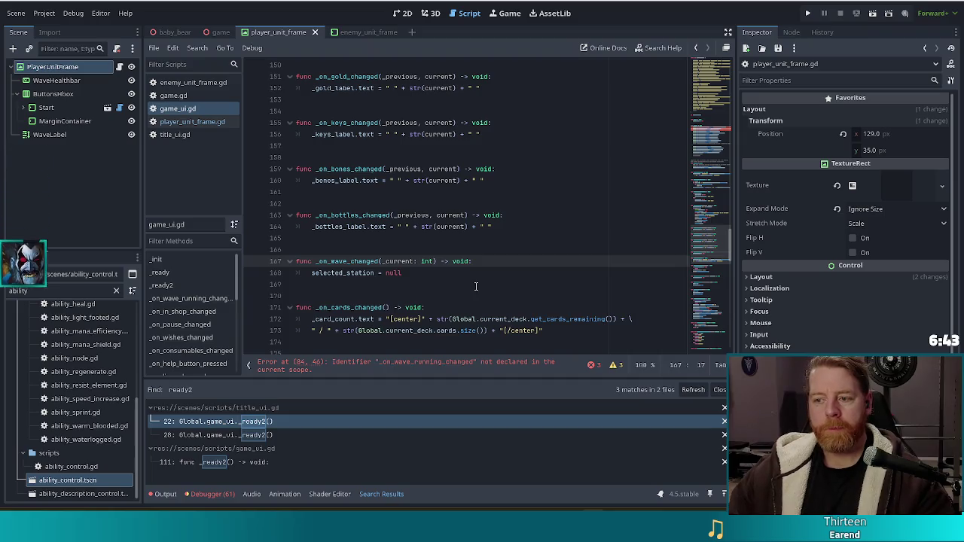
Step: Delete the wave_running, in_shop and pause connect lines from _ready in game_ui.gd
scroll(697, 256, "down", 2)
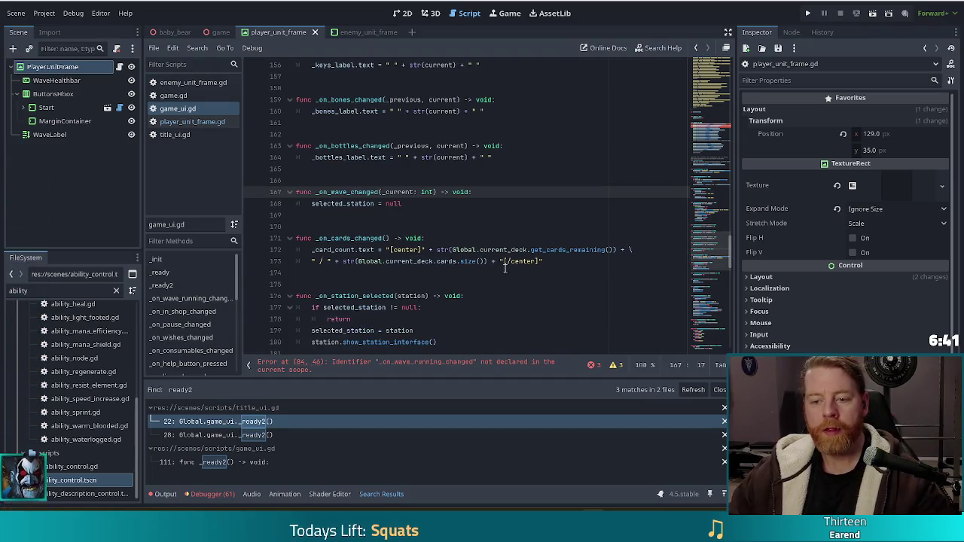
mouse_move(707, 256)
left_mouse_down()
mouse_move(707, 273)
mouse_move(700, 164)
left_mouse_up()
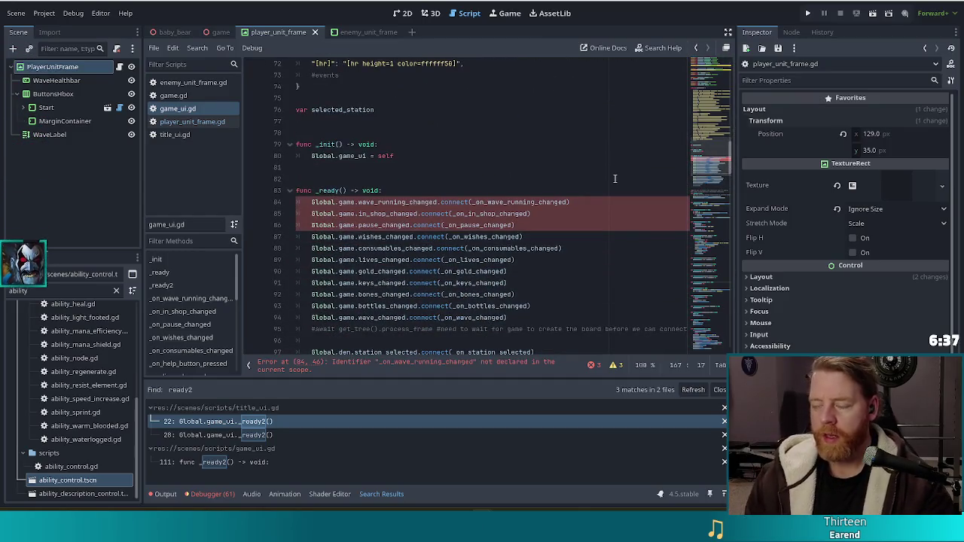
left_click_drag(529, 221, 566, 192)
key("ctrl+c")
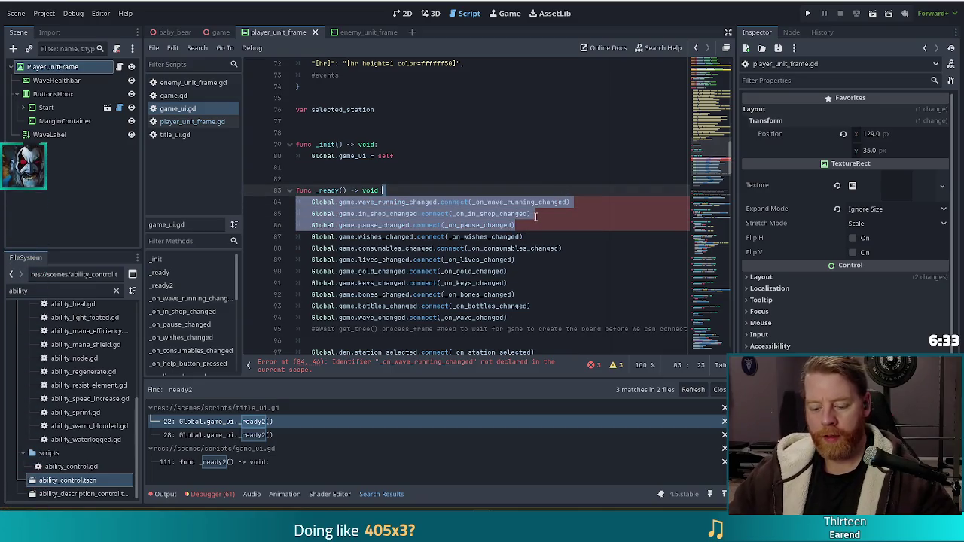
key("BackSpace")
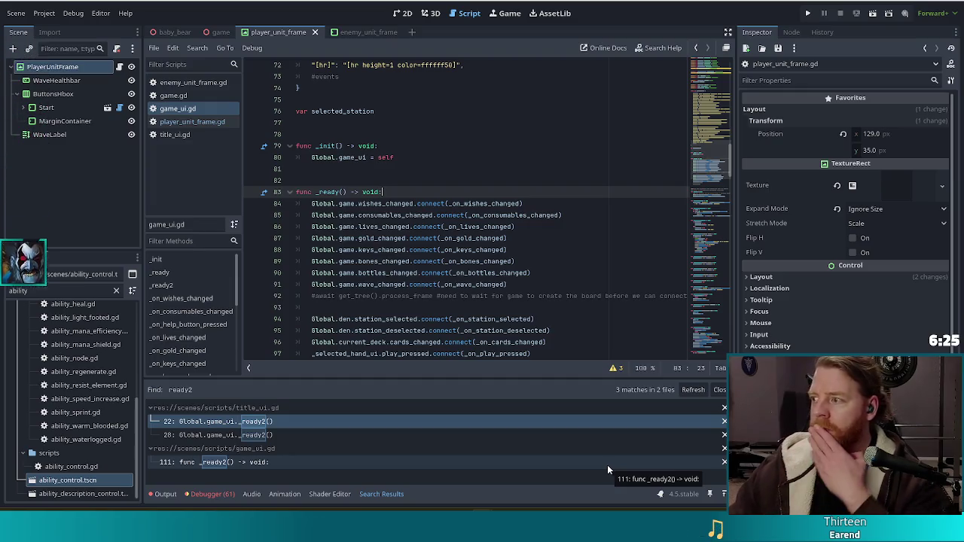
left_click(192, 121)
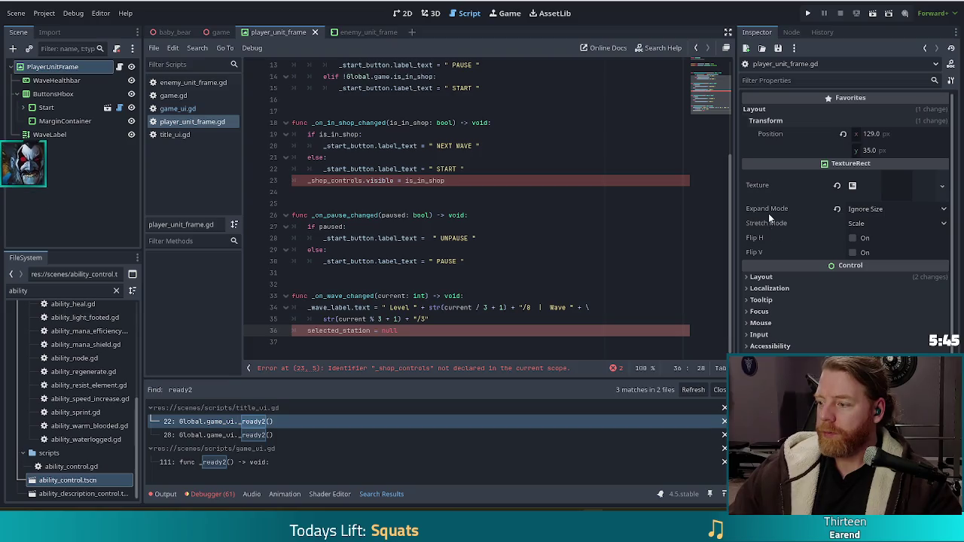
Step: In player_unit_frame.gd, put the cursor on empty line 9 above the handlers
left_click(403, 169)
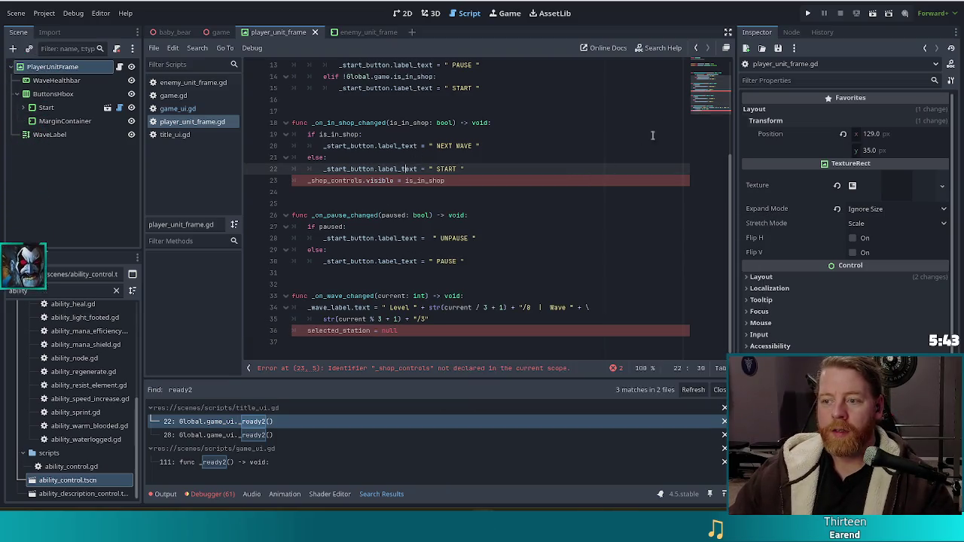
scroll(708, 92, "up", 4)
left_click(443, 156)
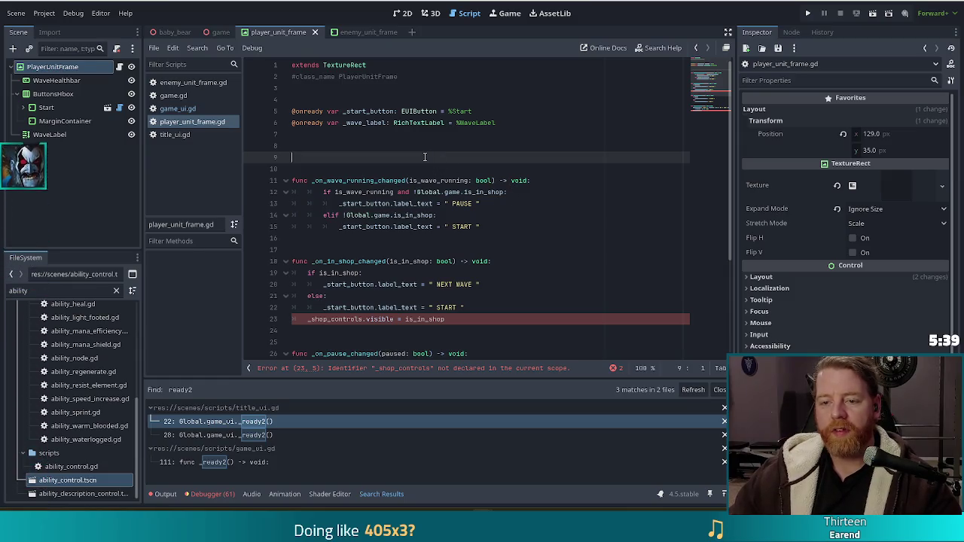
Step: Add func _ready containing the pasted wave_running_changed, in_shop_changed and pause_changed connections
type("func _ready")
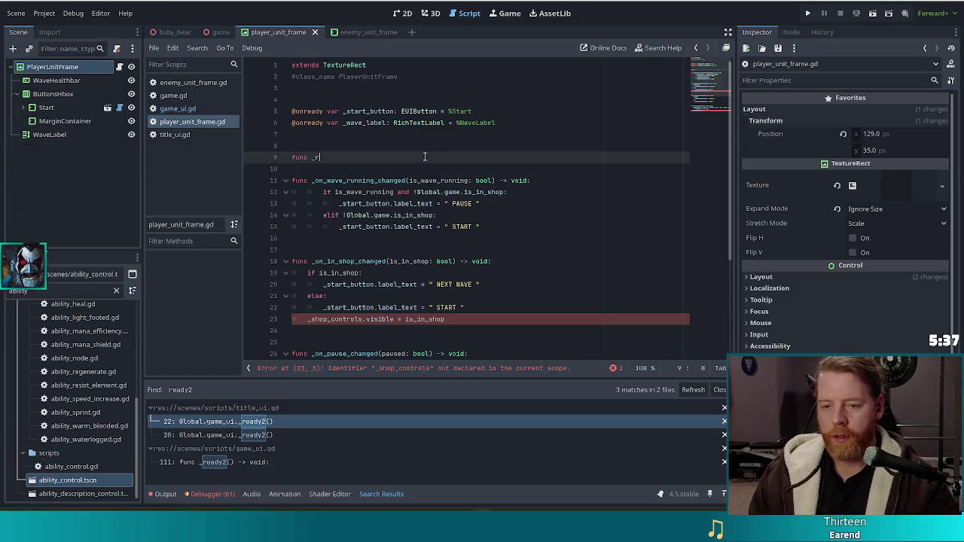
key("Return")
key("Return")
key("ctrl+v")
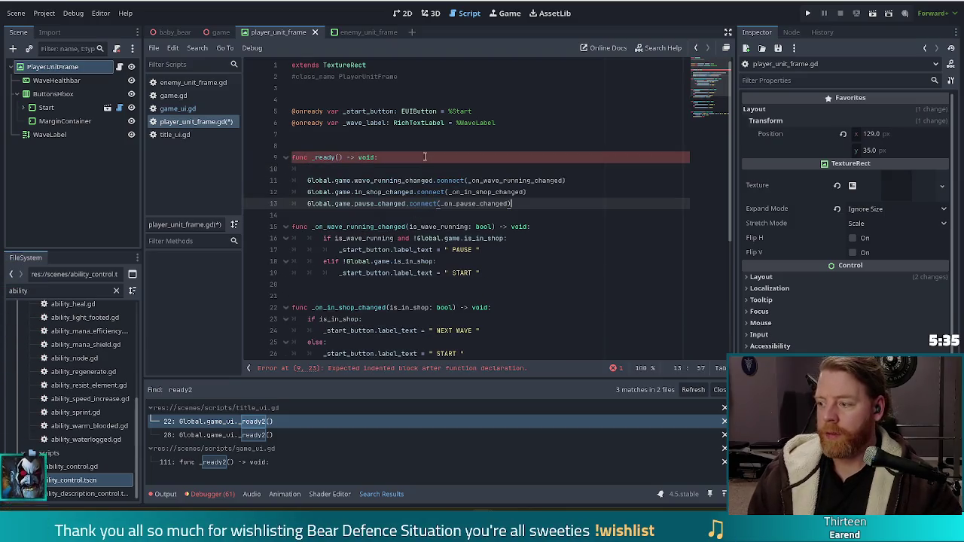
left_click_drag(384, 172, 395, 158)
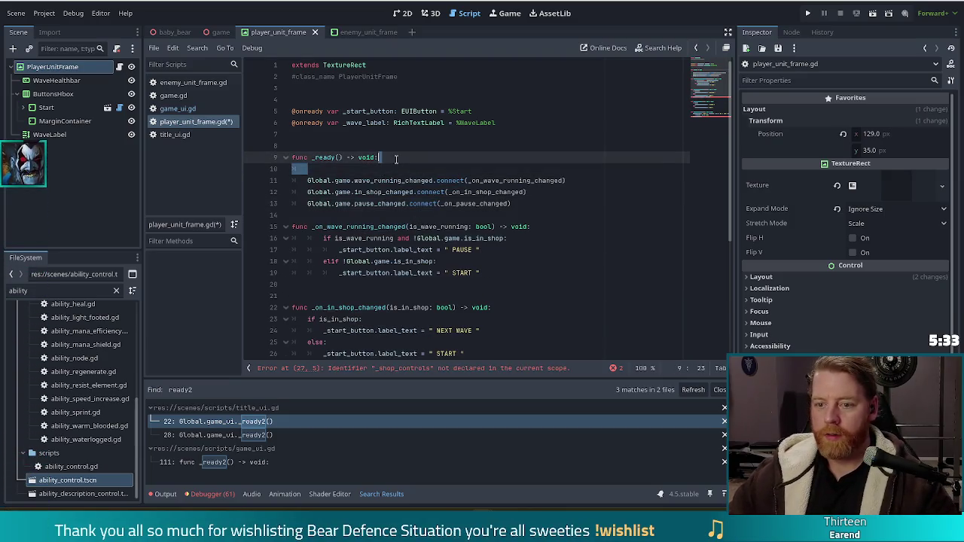
key("BackSpace")
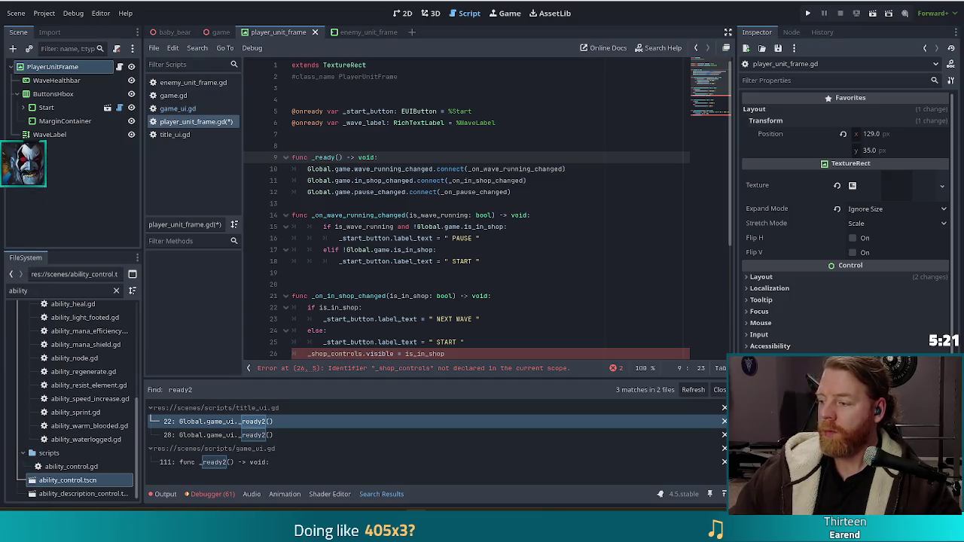
left_click(464, 252)
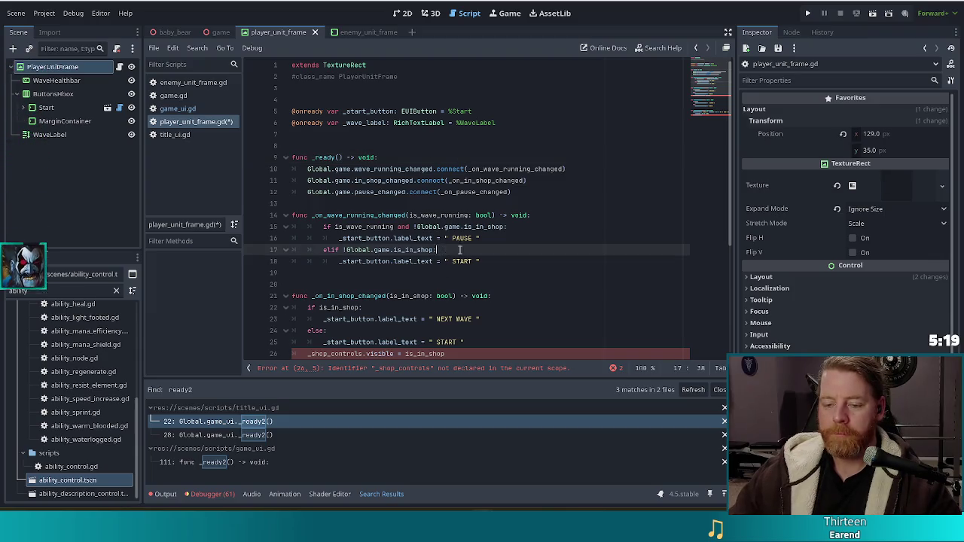
Step: Insert a blank line after the _ready function in player_unit_frame.gd
scroll(456, 248, "down", 3)
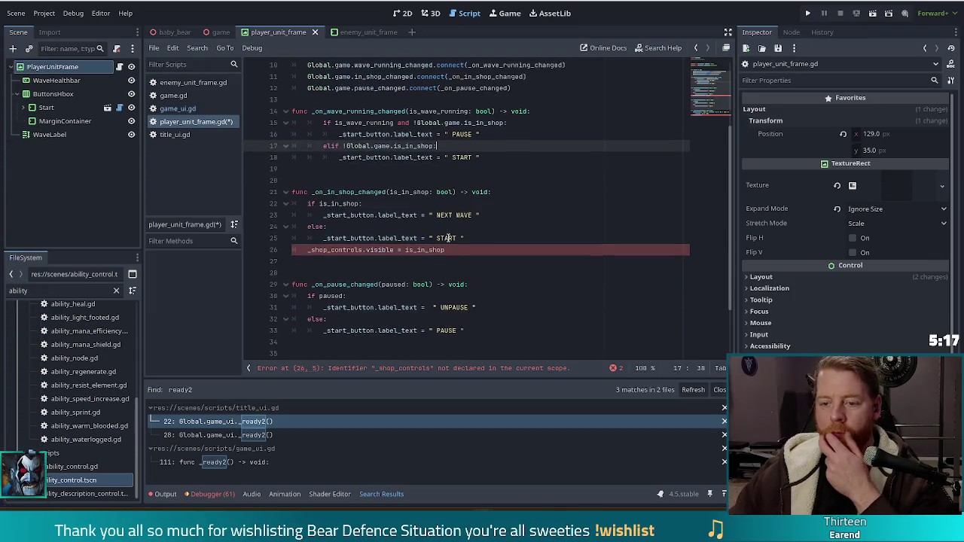
left_click(450, 251)
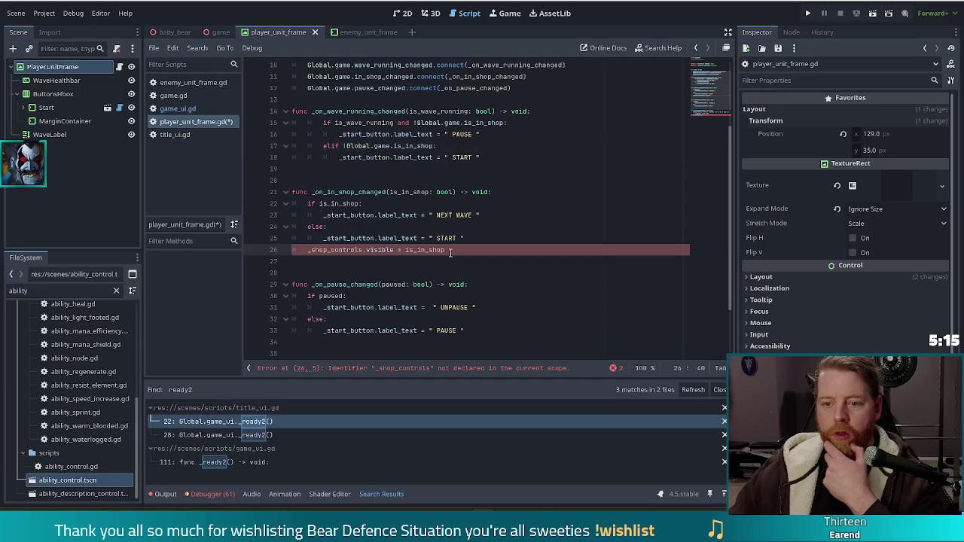
scroll(446, 249, "down", 2)
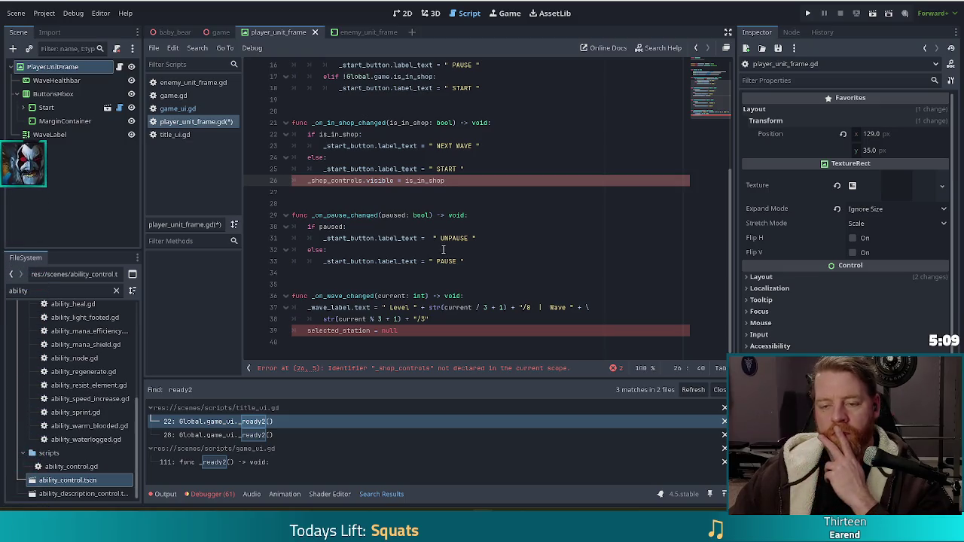
scroll(443, 249, "up", 2)
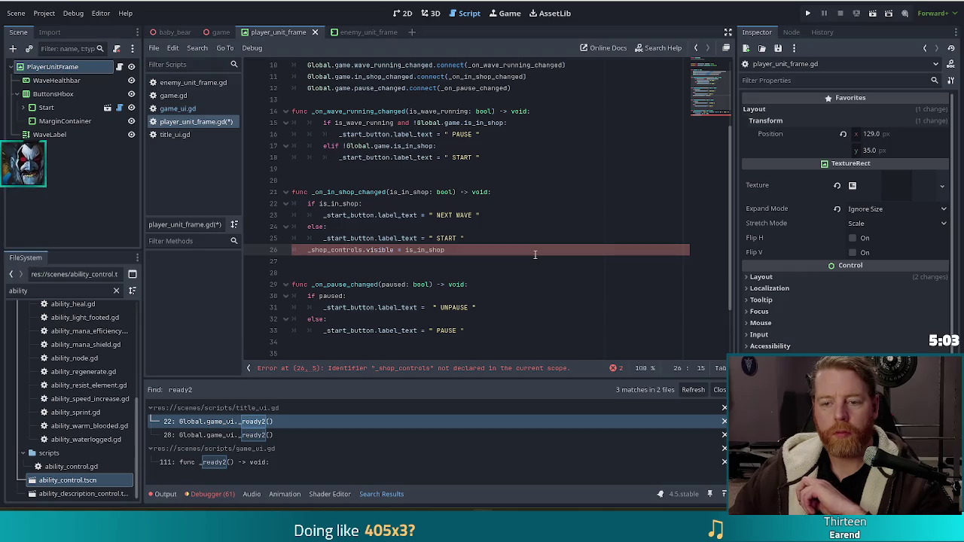
left_click(437, 99)
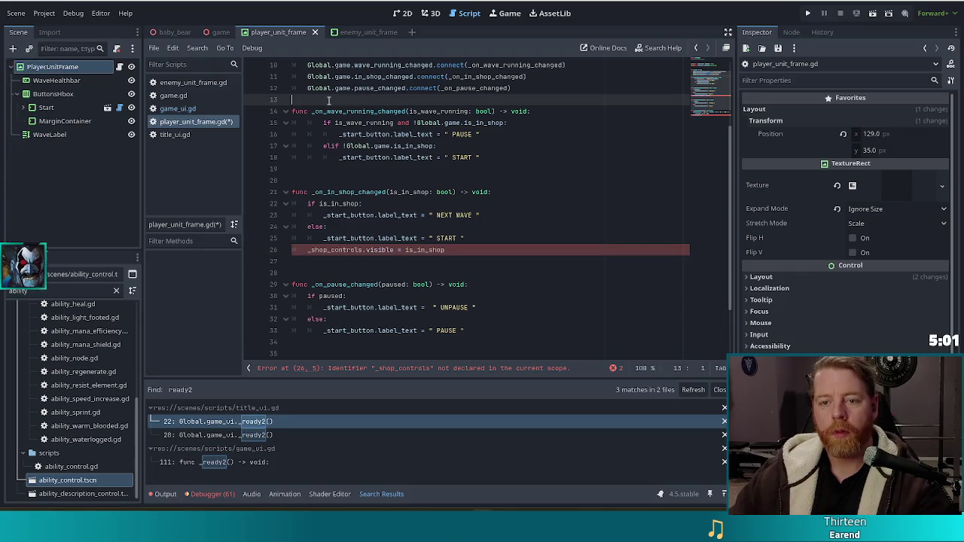
key("Return")
Step: Copy the in_shop_changed connect line and switch back to game_ui.gd
left_click(472, 261)
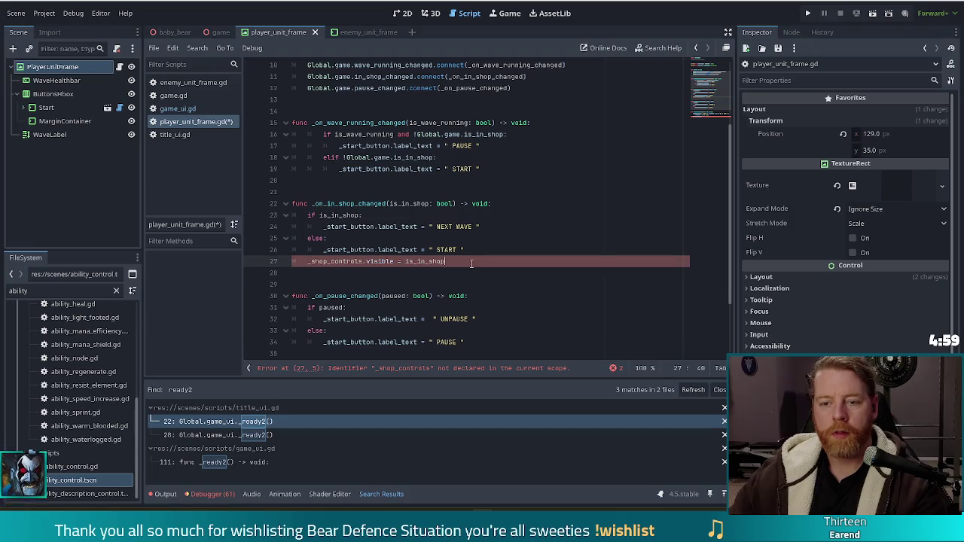
mouse_move(472, 262)
left_mouse_down()
mouse_move(512, 191)
mouse_move(503, 202)
left_mouse_up()
scroll(502, 203, "up", 3)
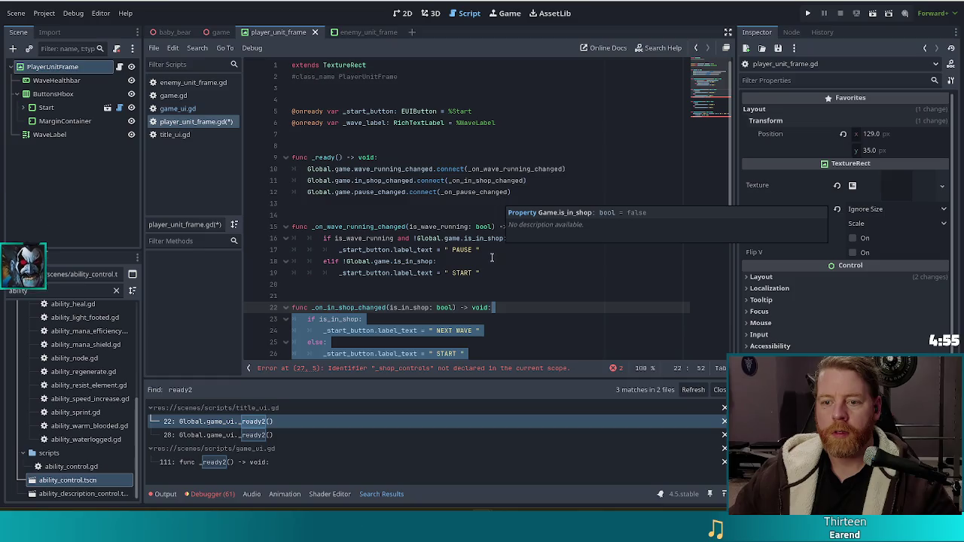
left_click(553, 181)
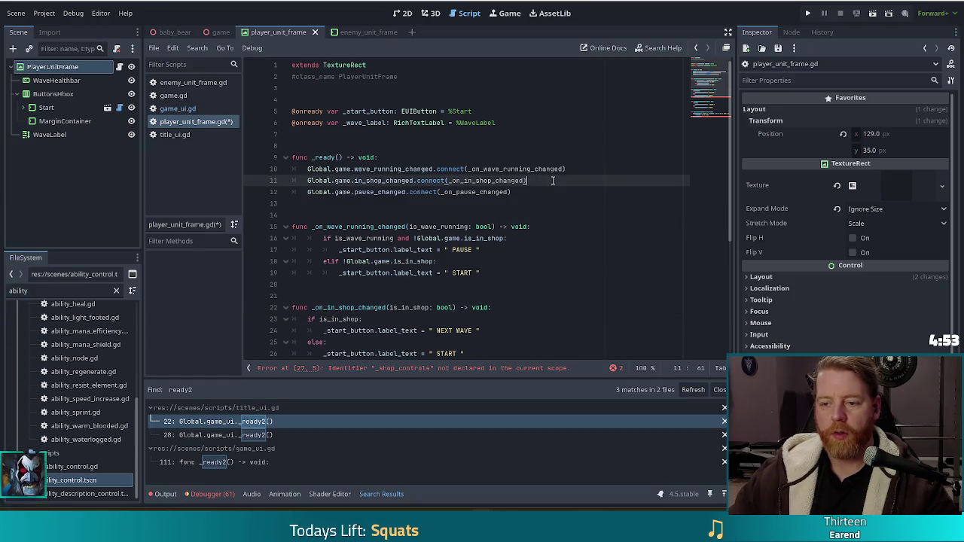
left_click_drag(582, 177, 595, 164)
key("ctrl+c")
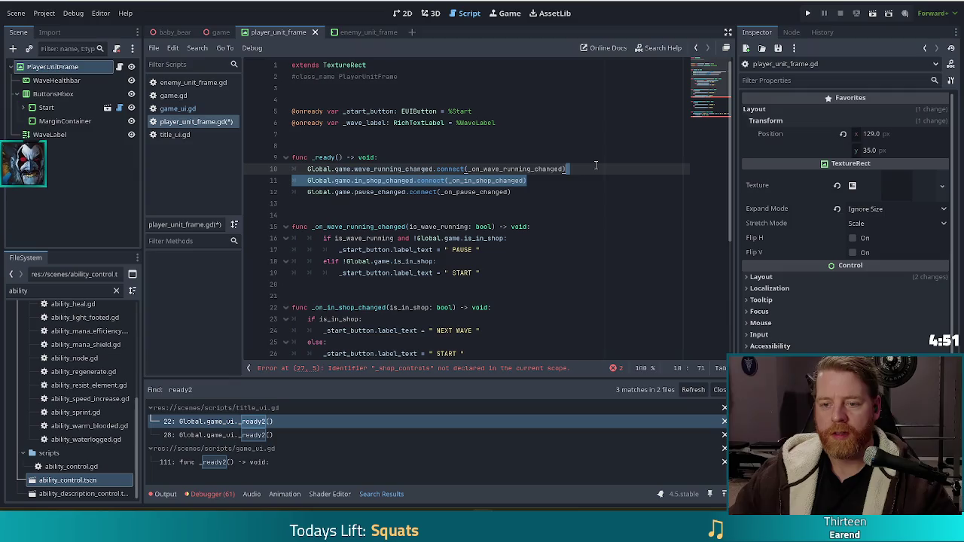
left_click(177, 108)
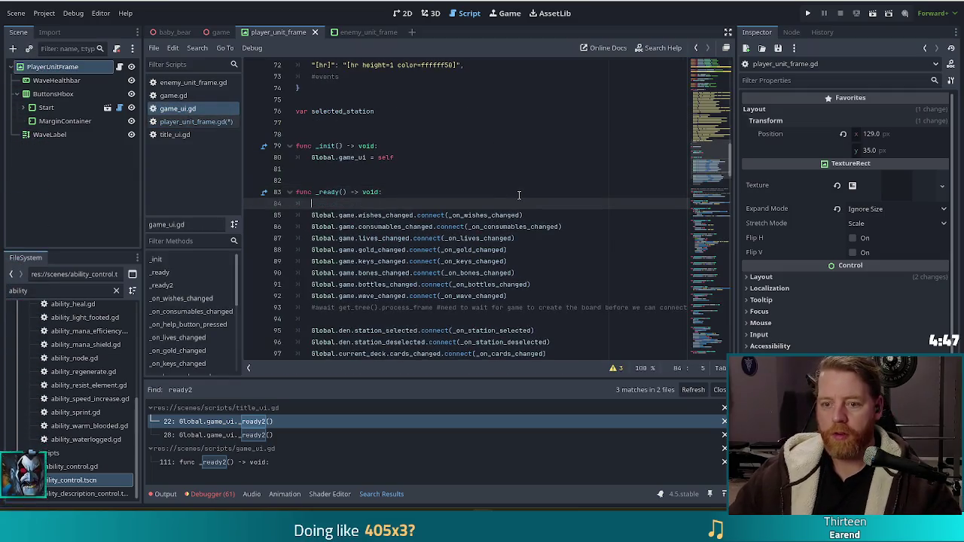
Step: Paste the in_shop_changed connection into game_ui.gd's _ready, remove the blank line above, and save
key("ctrl+v")
key("Up")
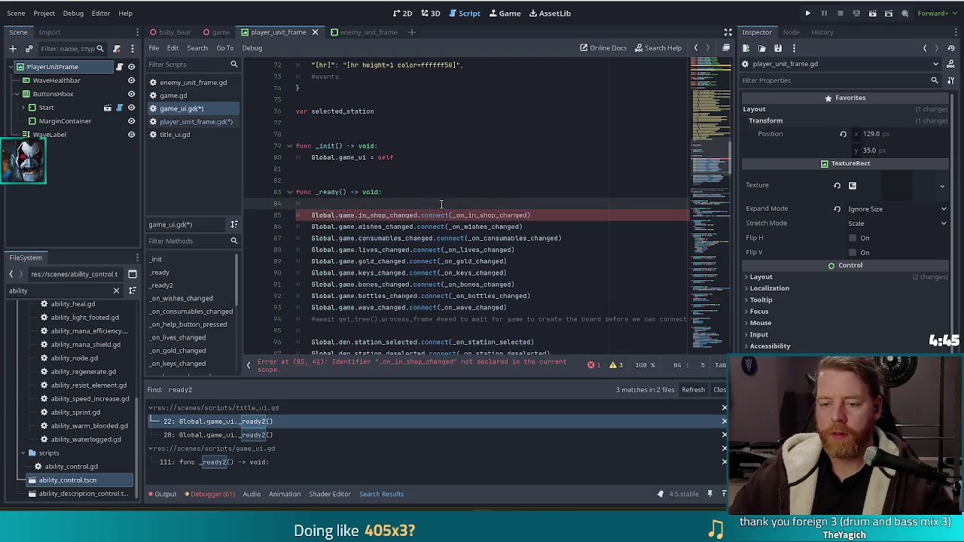
key("BackSpace")
key("BackSpace")
key("ctrl+s")
Step: Copy _on_in_shop_changed from player_unit_frame.gd into game_ui.gd after the bottles handler
left_click(198, 124)
scroll(448, 220, "down", 5)
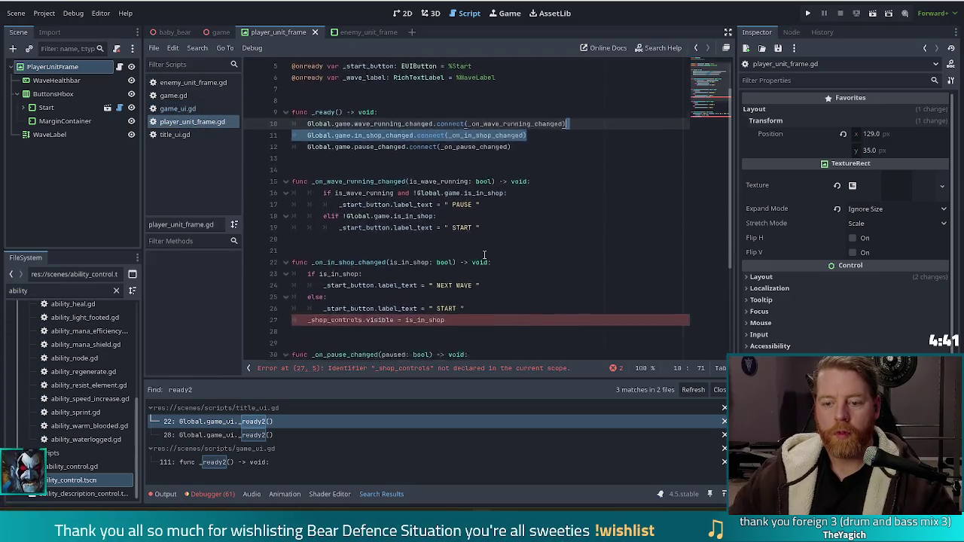
mouse_move(468, 192)
left_mouse_down()
mouse_move(489, 180)
mouse_move(531, 125)
left_mouse_up()
key("ctrl+c")
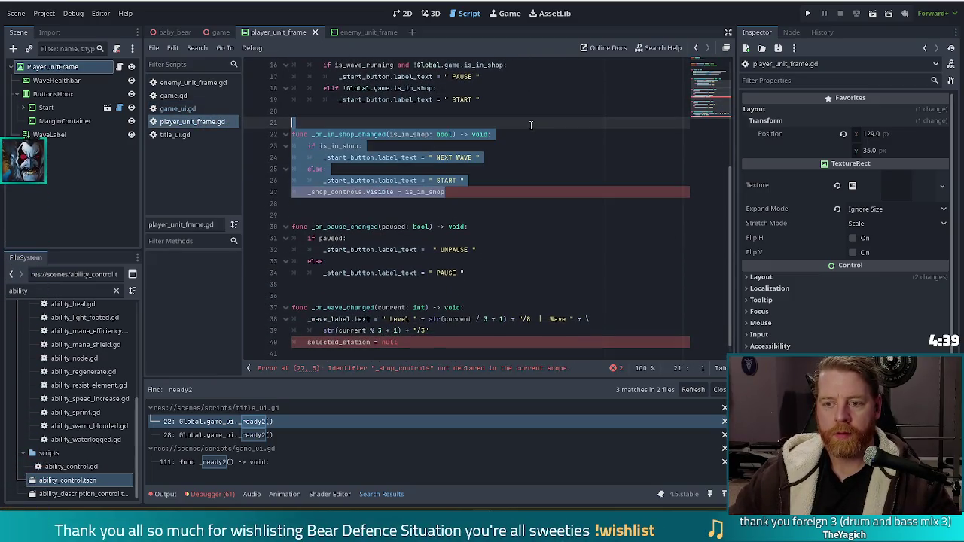
key("alt+Left")
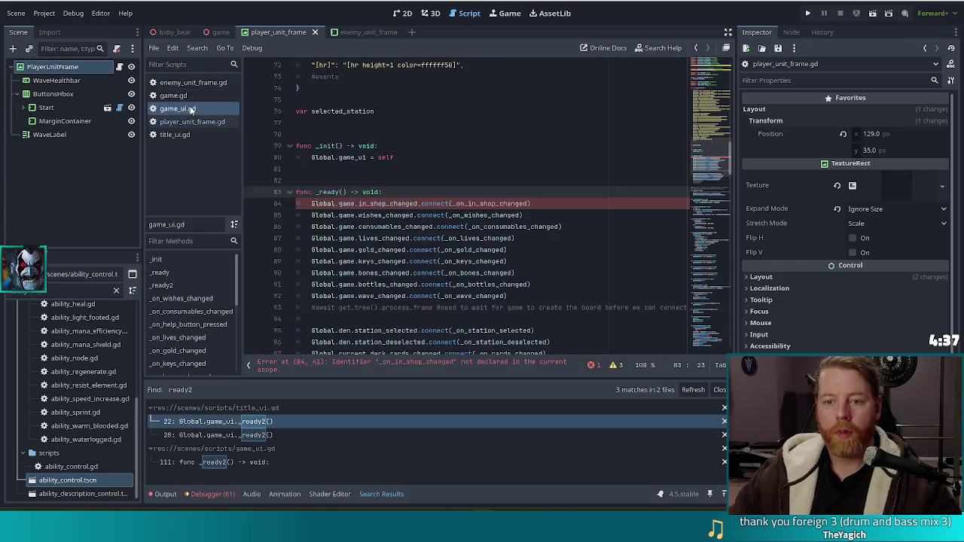
scroll(719, 199, "down", 10)
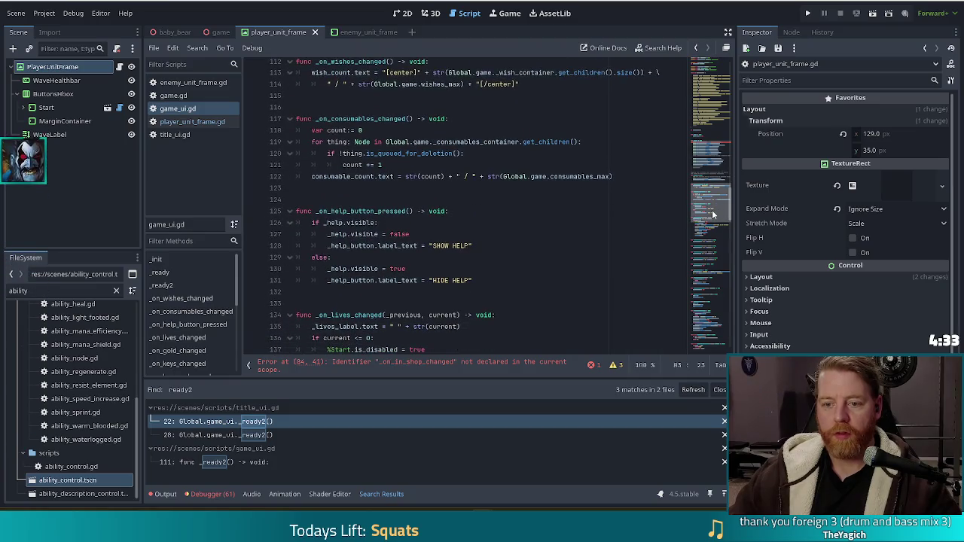
scroll(711, 209, "down", 6)
scroll(563, 252, "down", 4)
scroll(536, 249, "down", 2)
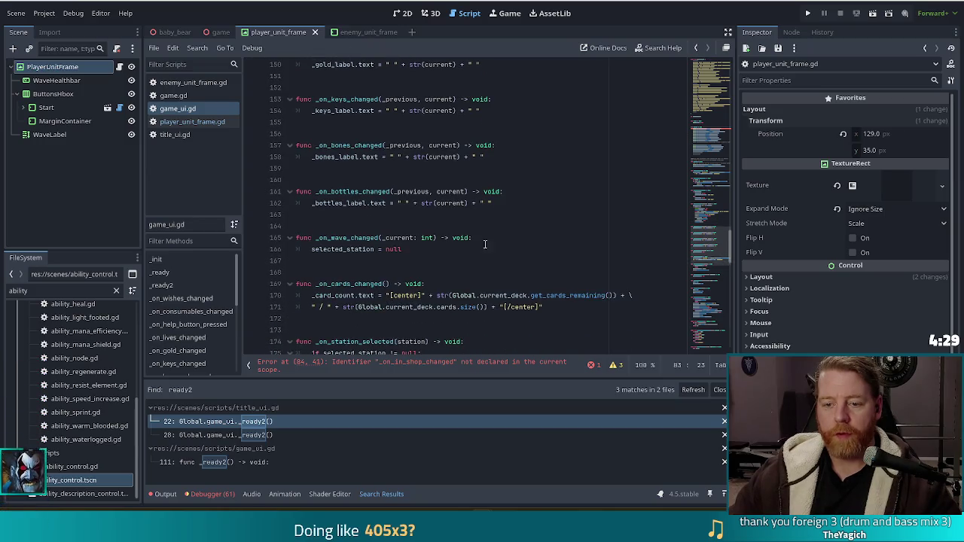
left_click(506, 204)
key("Return")
key("ctrl+v")
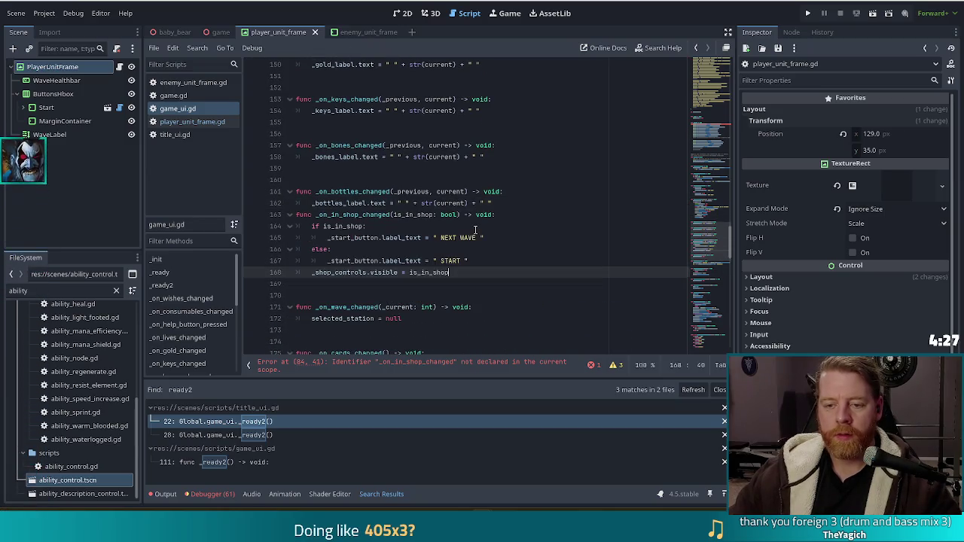
Step: Delete the start-button label if/else from game_ui.gd's in-shop handler and save
left_click(502, 204)
key("Return")
key("Return")
key("BackSpace")
key("Return")
left_click_drag(471, 284, 516, 241)
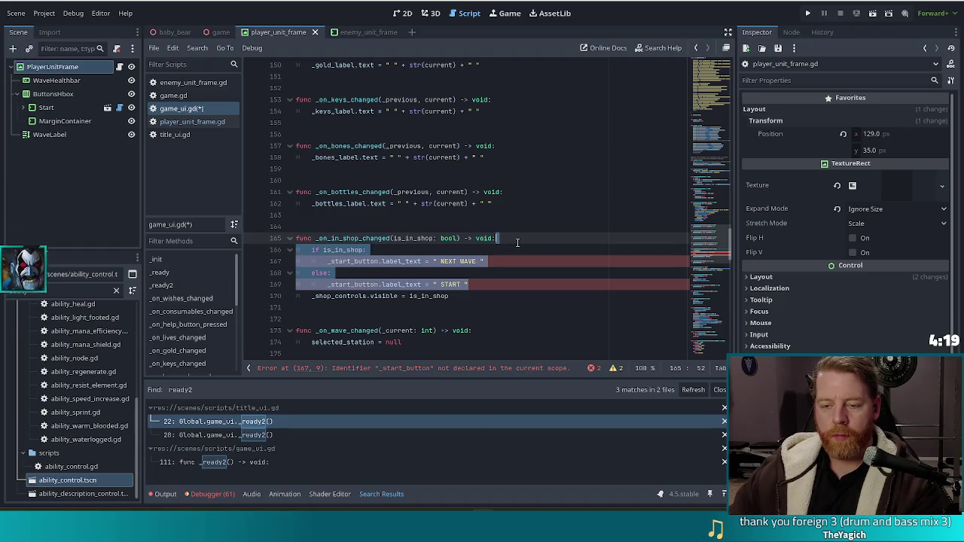
key("Delete")
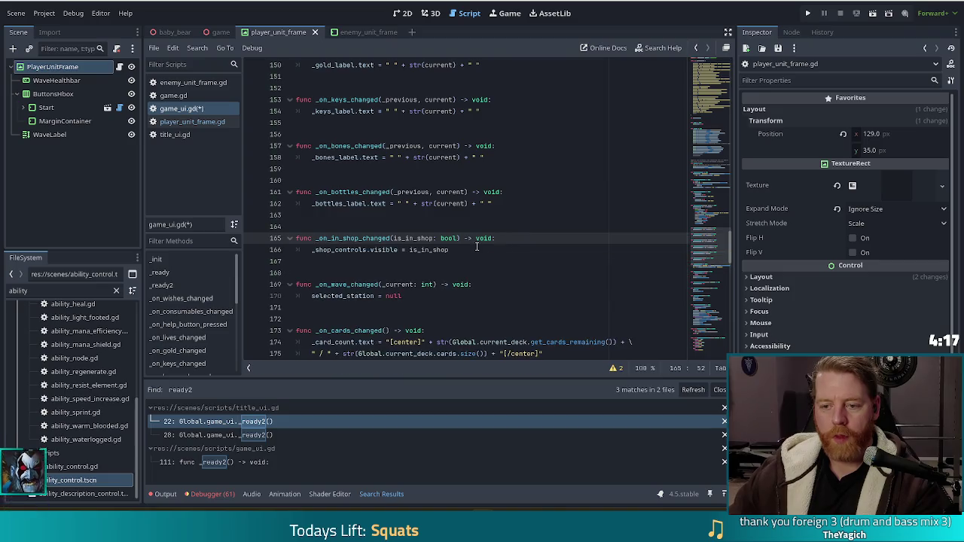
left_click(486, 249)
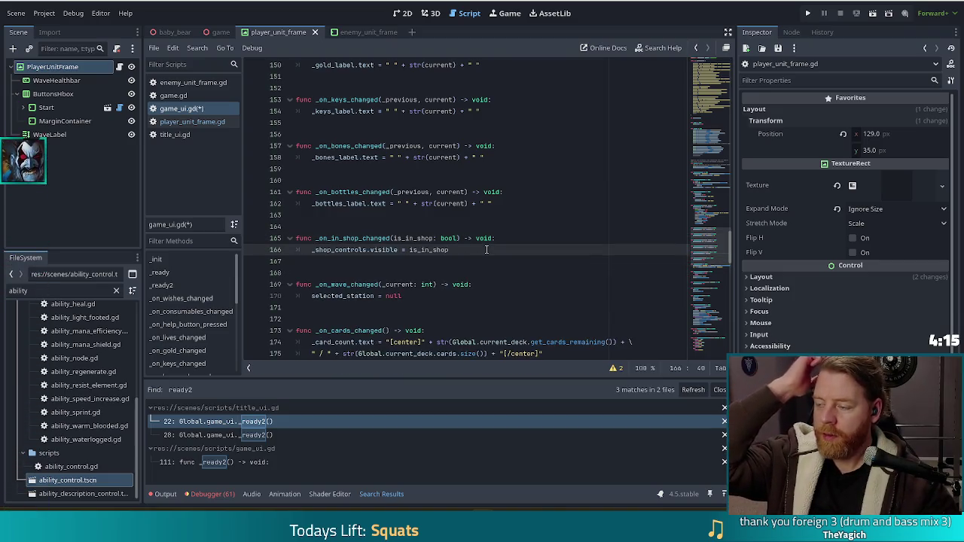
key("ctrl+s")
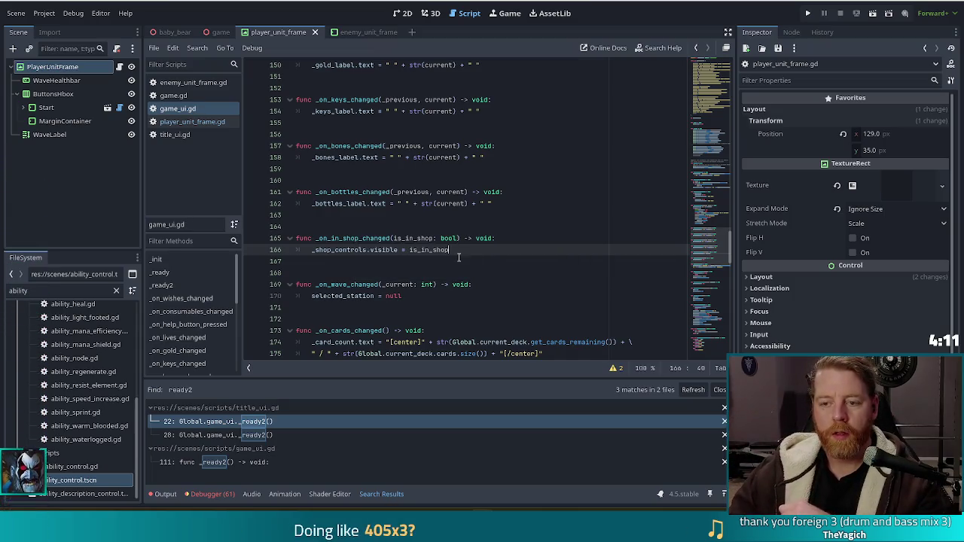
scroll(561, 267, "down", 7)
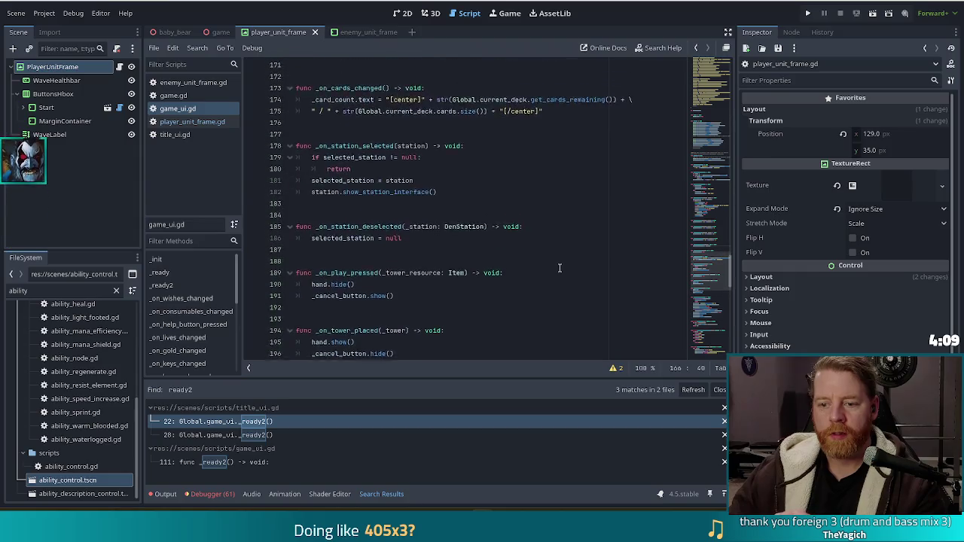
scroll(559, 267, "up", 5)
left_click(194, 122)
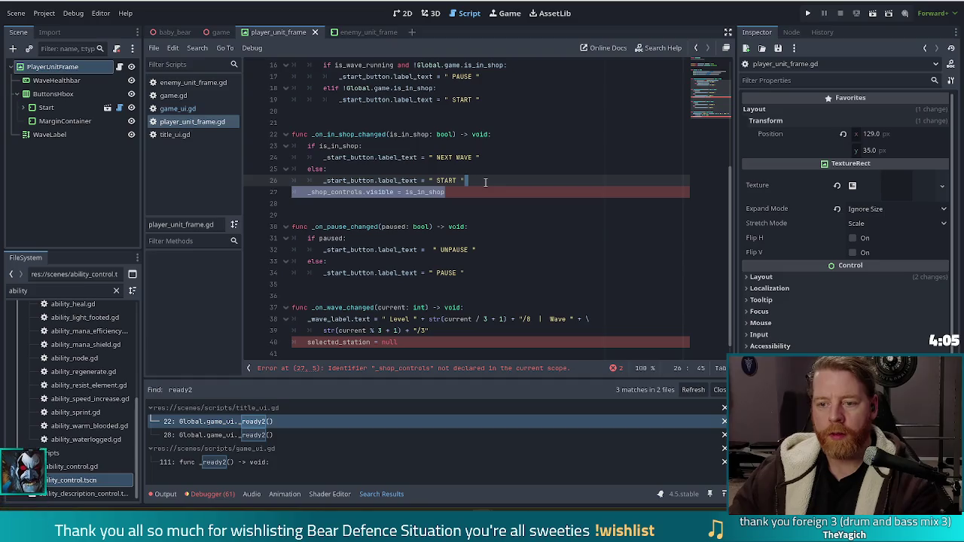
Step: Delete the _shop_controls visibility and selected_station = null lines from player_unit_frame.gd and save
key("BackSpace")
mouse_move(420, 329)
left_mouse_down()
mouse_move(606, 332)
mouse_move(611, 320)
left_mouse_up()
key("BackSpace")
key("ctrl+s")
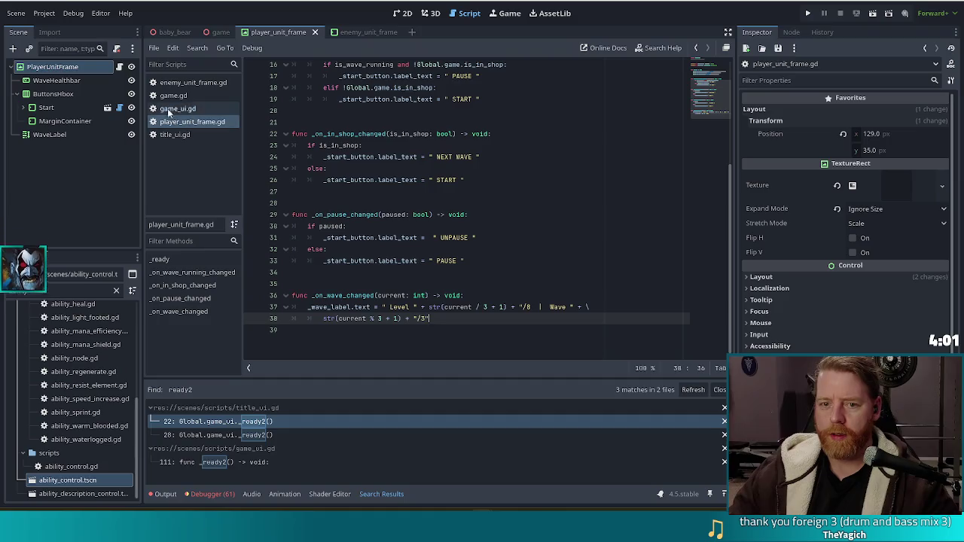
Step: In game_ui.gd, find 'selected_station = null' to reach the _on_wave_changed handler
left_click(175, 109)
left_click(434, 249)
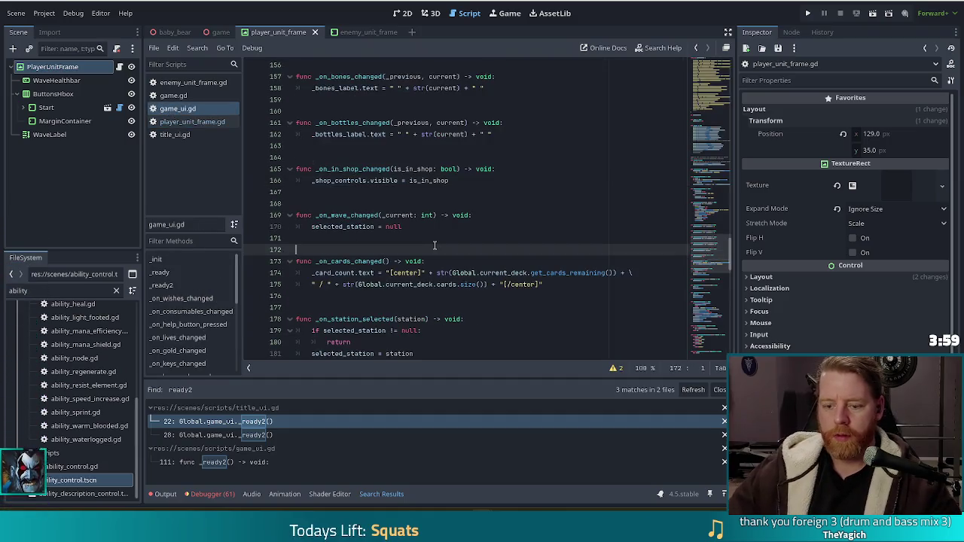
key("ctrl+f")
type("selected")
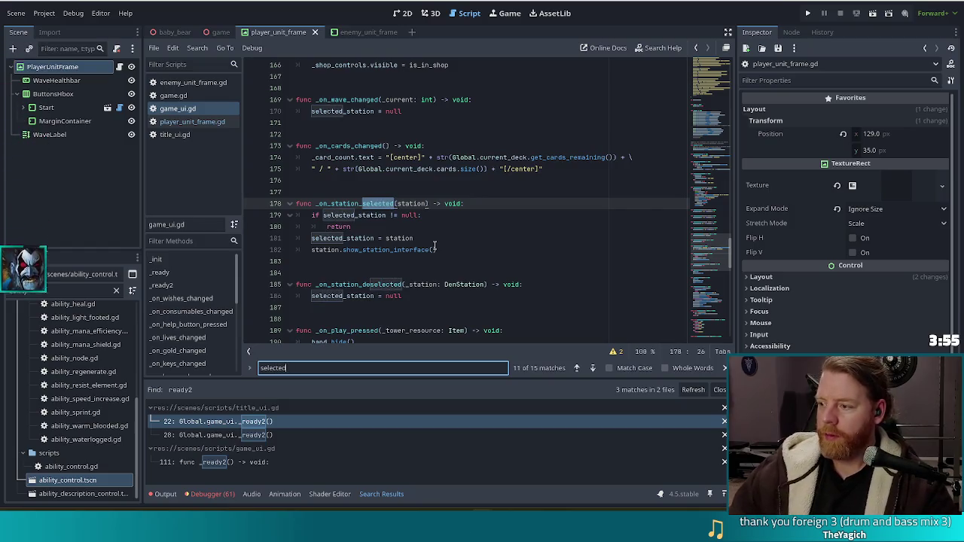
type("_s")
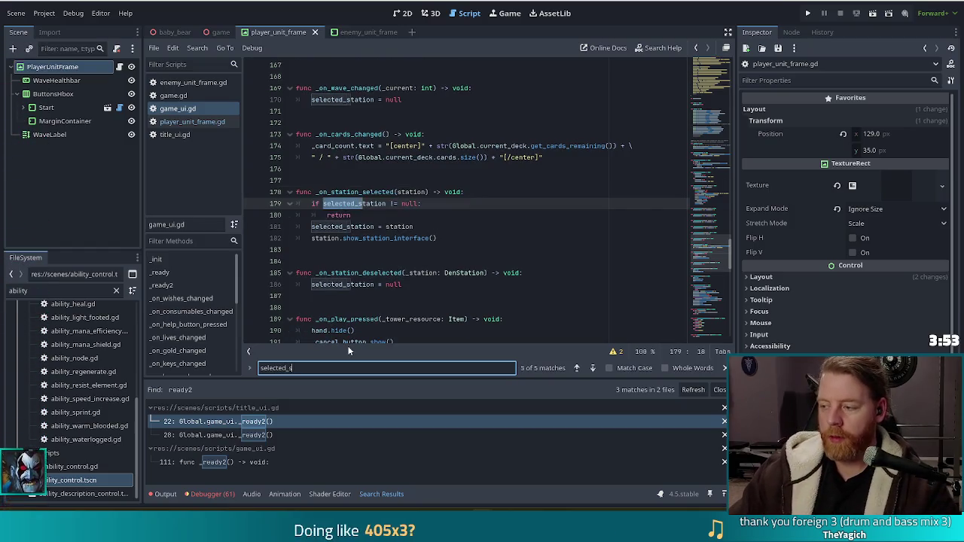
type("tation = null")
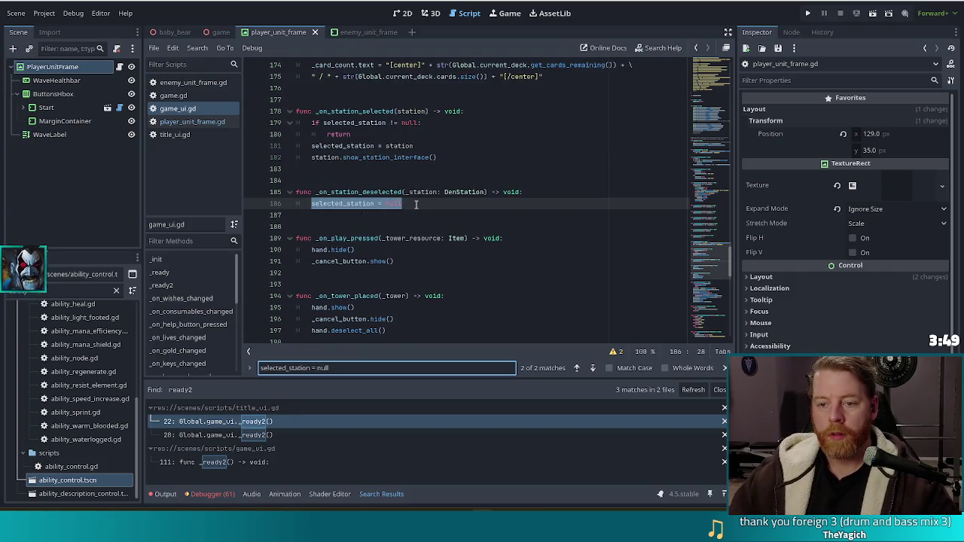
left_click(592, 368)
key("Down")
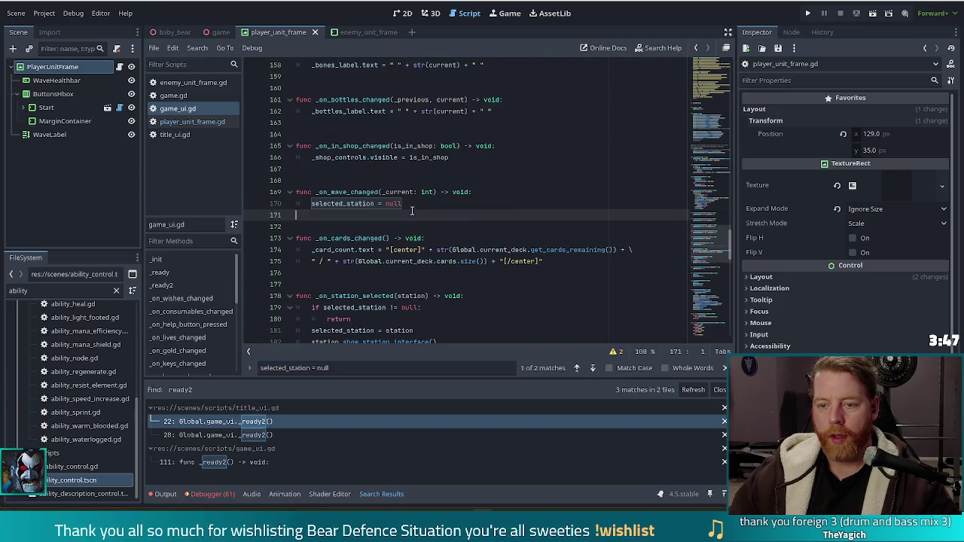
key("Escape")
left_click(416, 192)
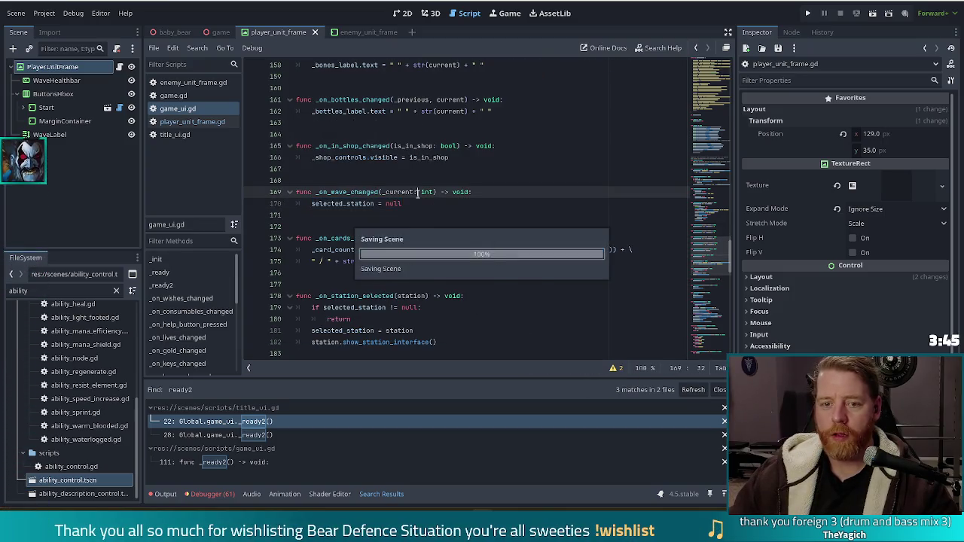
Step: In the game scene tree, move EnemyUnitFrame below PlayerUnitFrame and show the 2D view
left_click(220, 34)
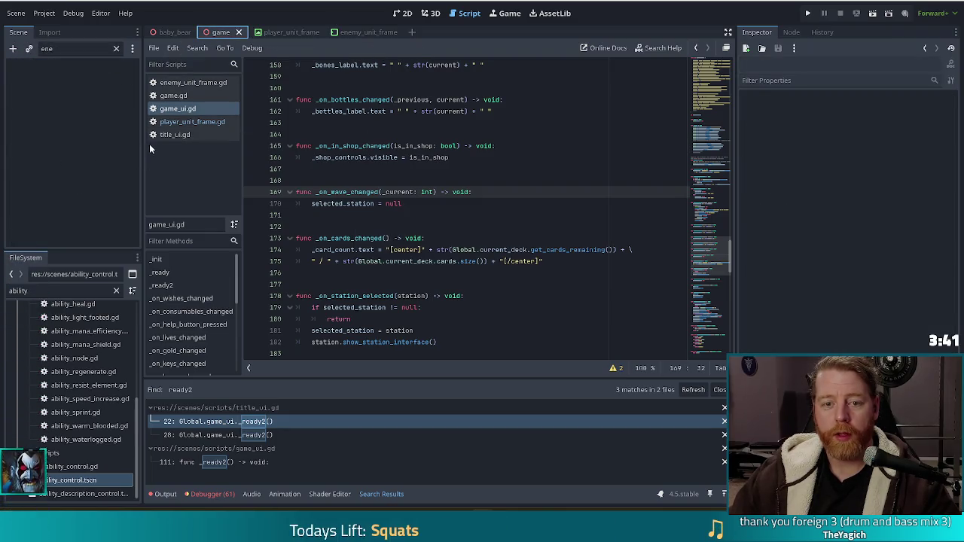
left_click(117, 49)
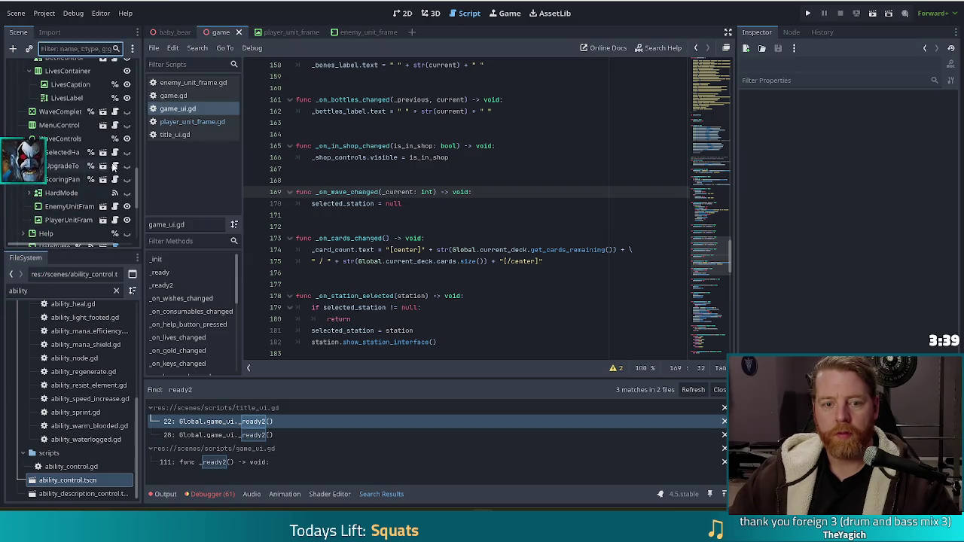
scroll(95, 128, "down", 3)
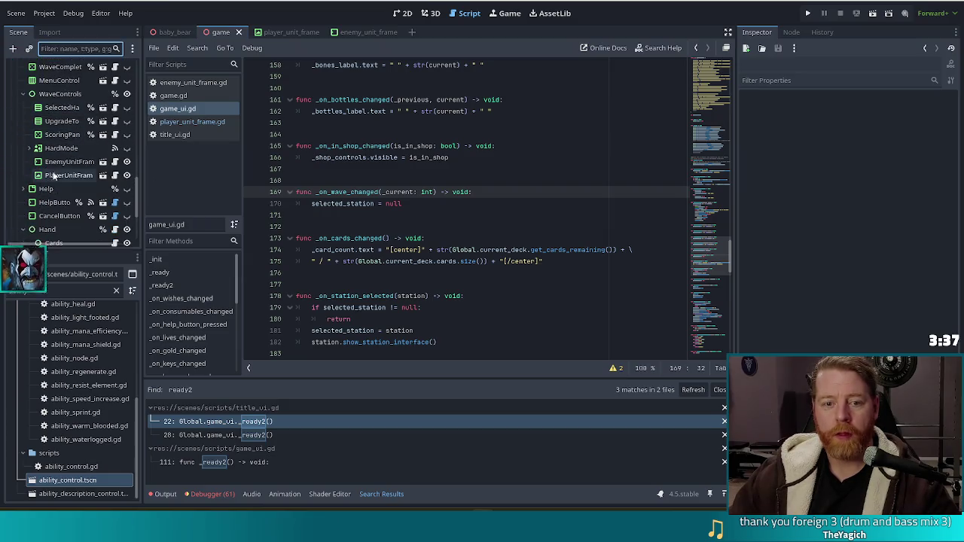
left_click(68, 161)
left_click(67, 175)
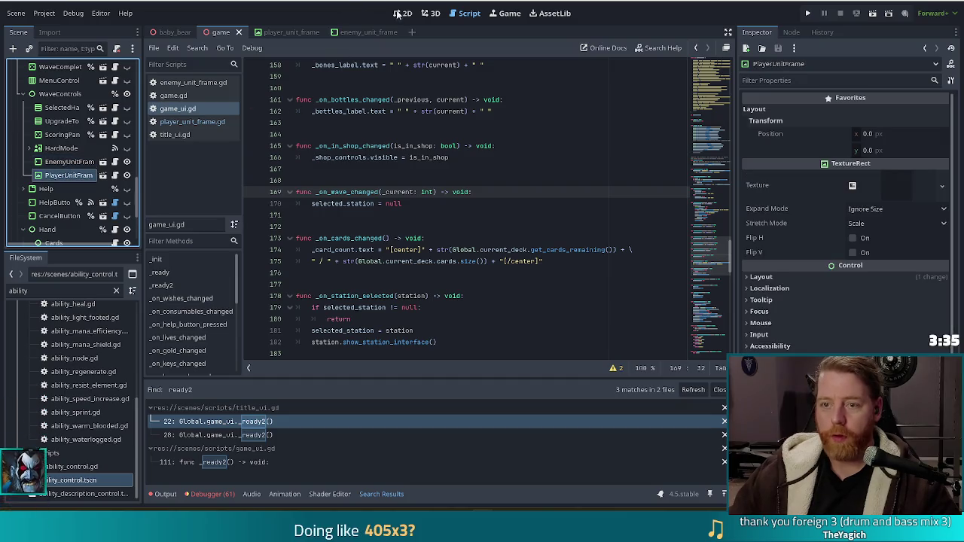
left_click(62, 161)
left_click_drag(74, 204, 68, 181)
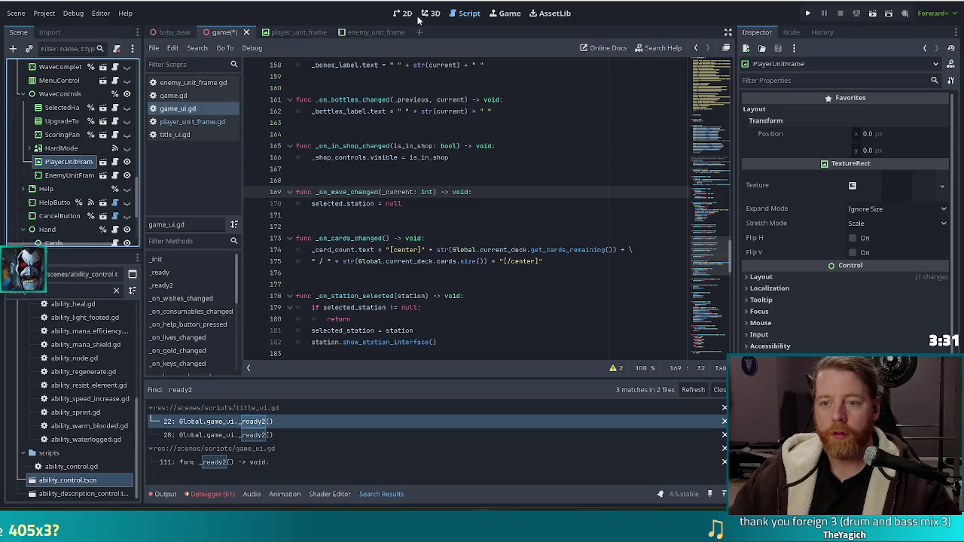
key("ctrl+F1")
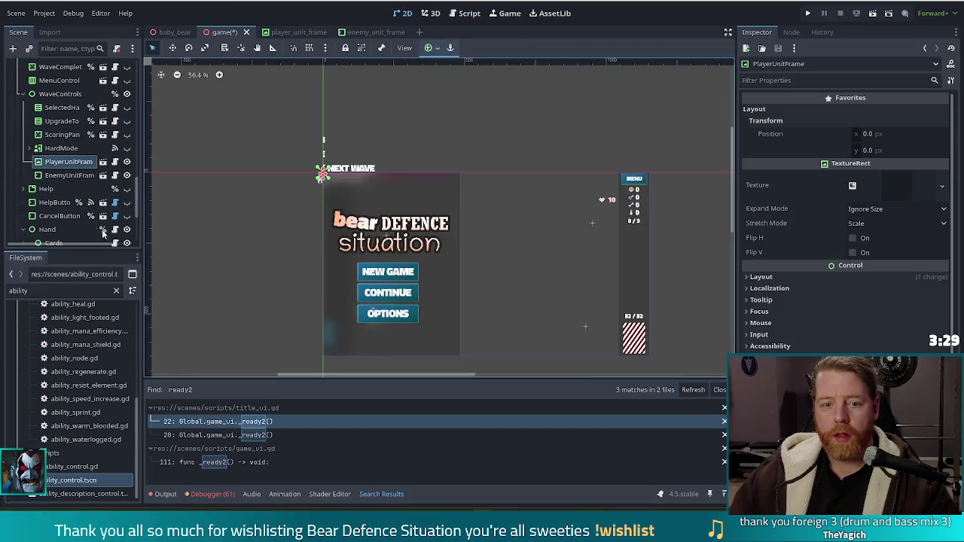
Step: Select EnemyUnitFrame and expand its Layout section in the Inspector
left_click(66, 175)
left_click(67, 161)
left_click(61, 176)
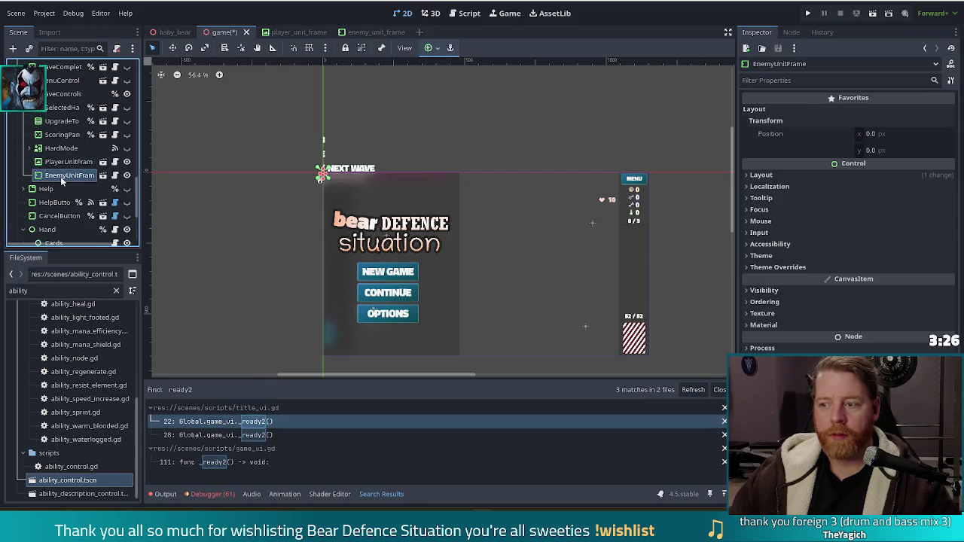
left_click(752, 175)
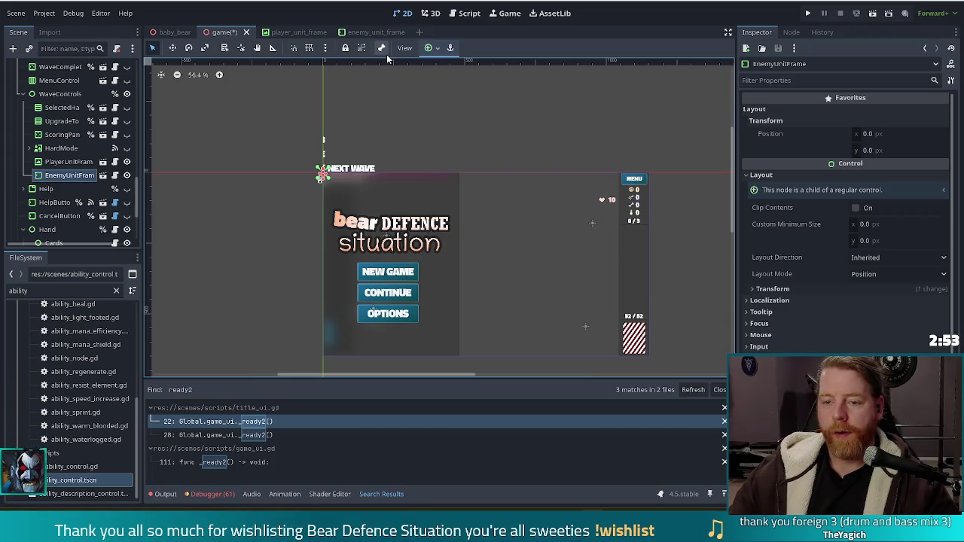
Step: Try resizing EnemyUnitFrame's rect, undo the resize, and save the game scene
left_click(98, 174)
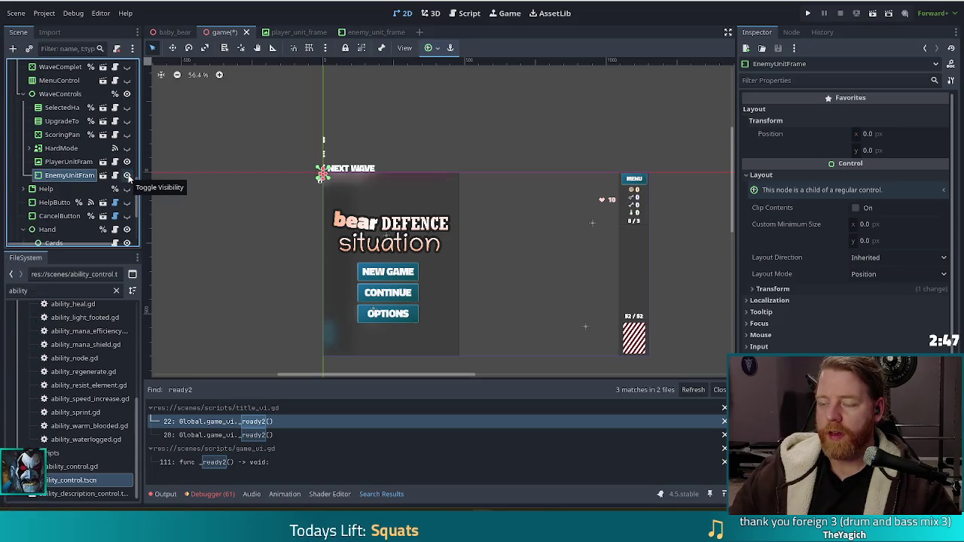
scroll(355, 174, "up", 3)
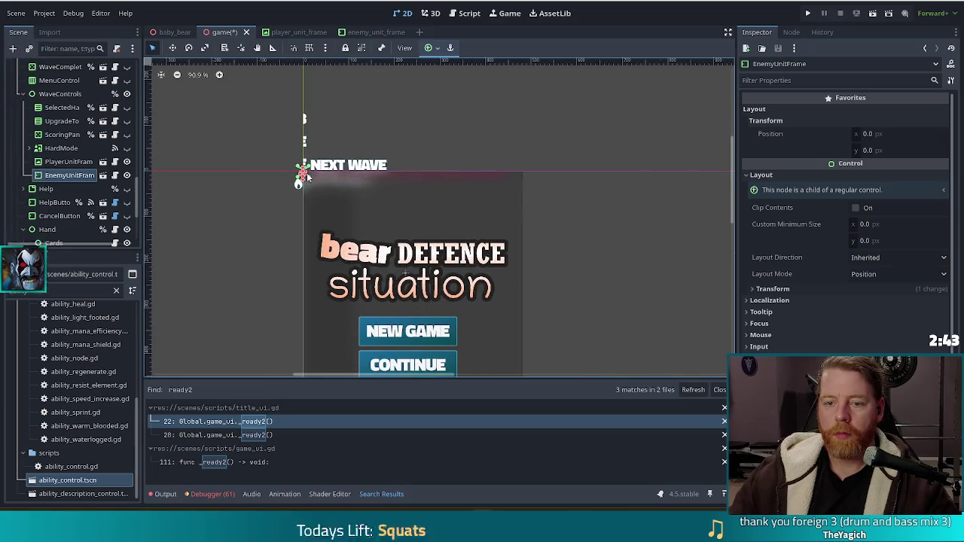
left_click_drag(305, 175, 354, 238)
scroll(309, 190, "up", 5)
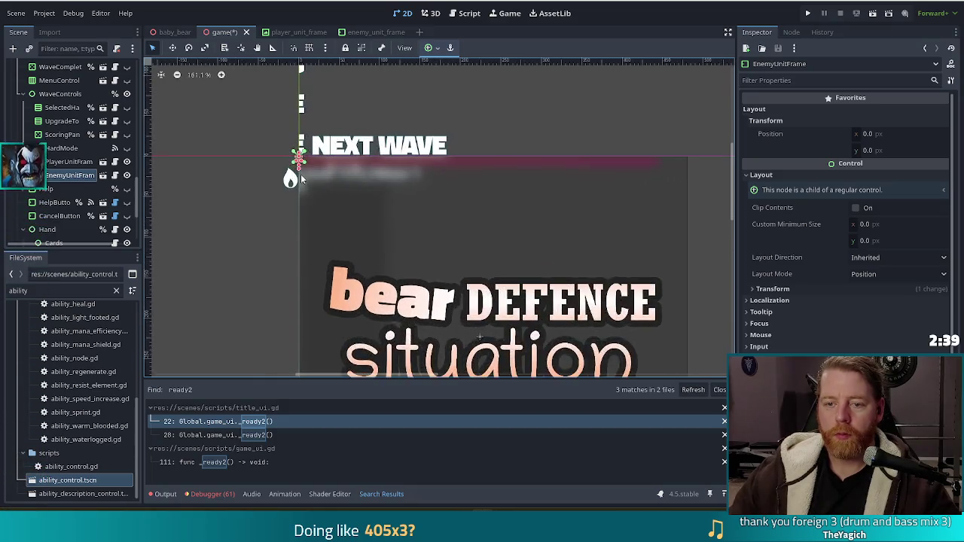
left_click_drag(301, 156, 700, 164)
scroll(651, 179, "down", 5)
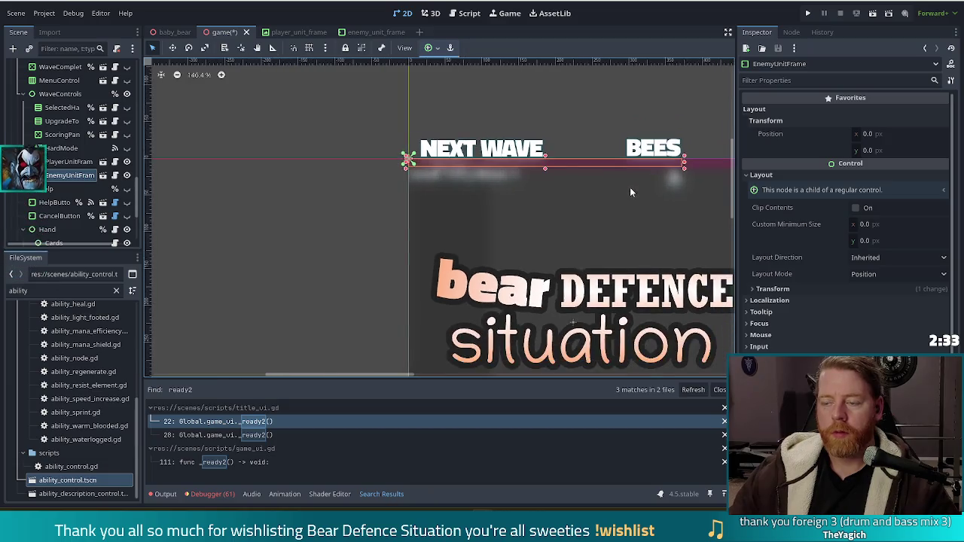
key("ctrl+z")
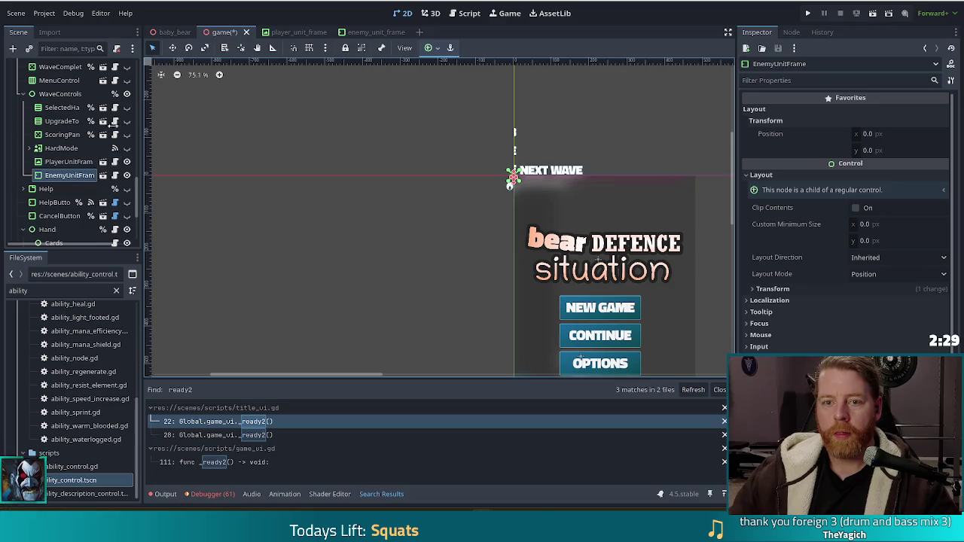
key("ctrl+s")
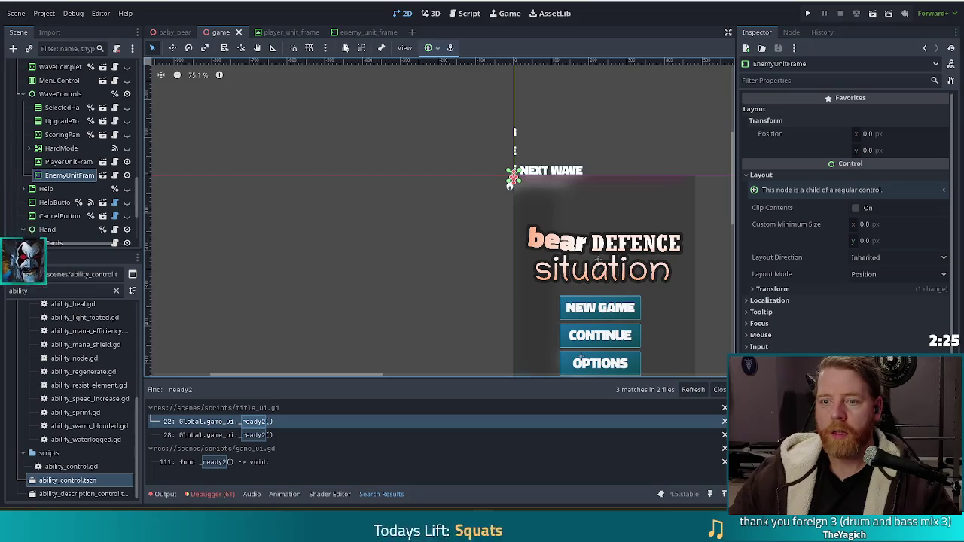
left_click(777, 289)
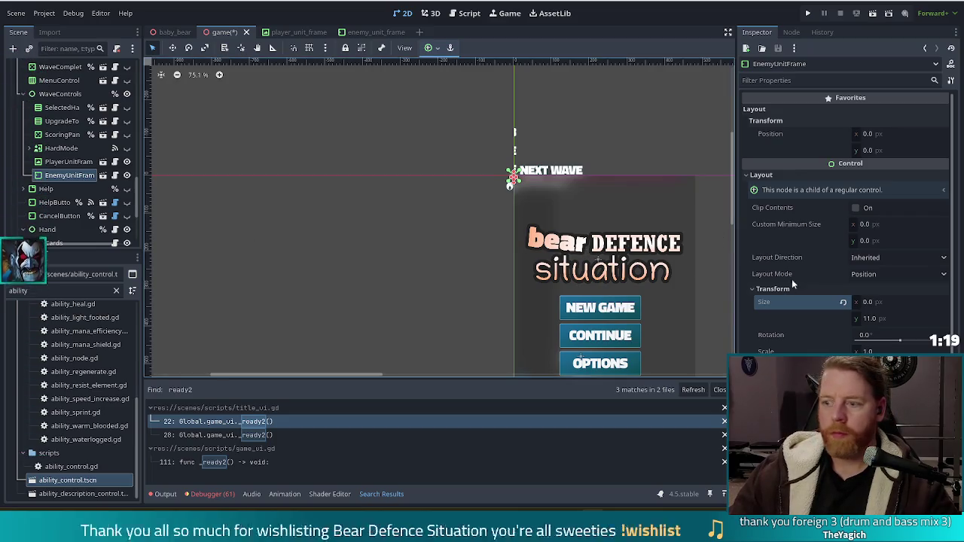
Step: Inspect EnemyUnitFrame's Transform settings, showing a size of 0 by 11 px
mouse_move(825, 225)
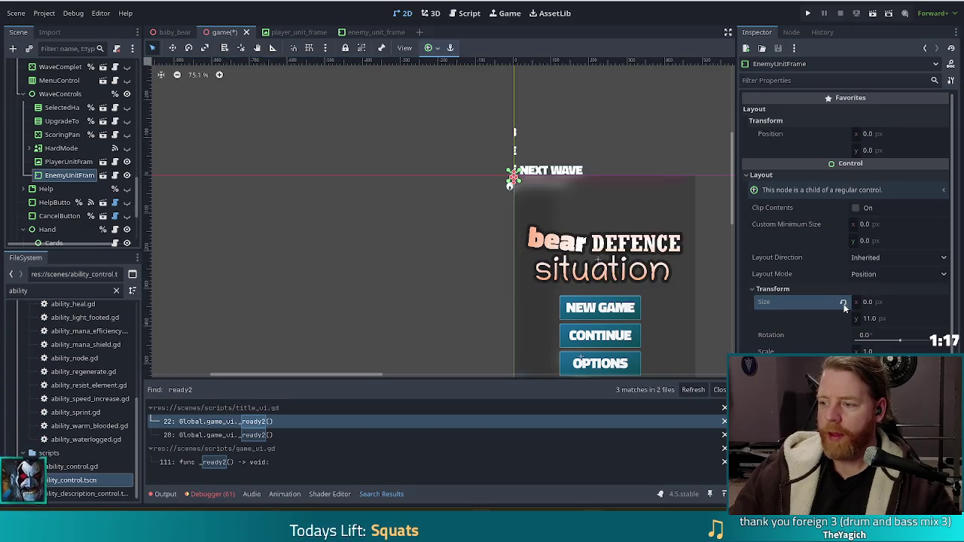